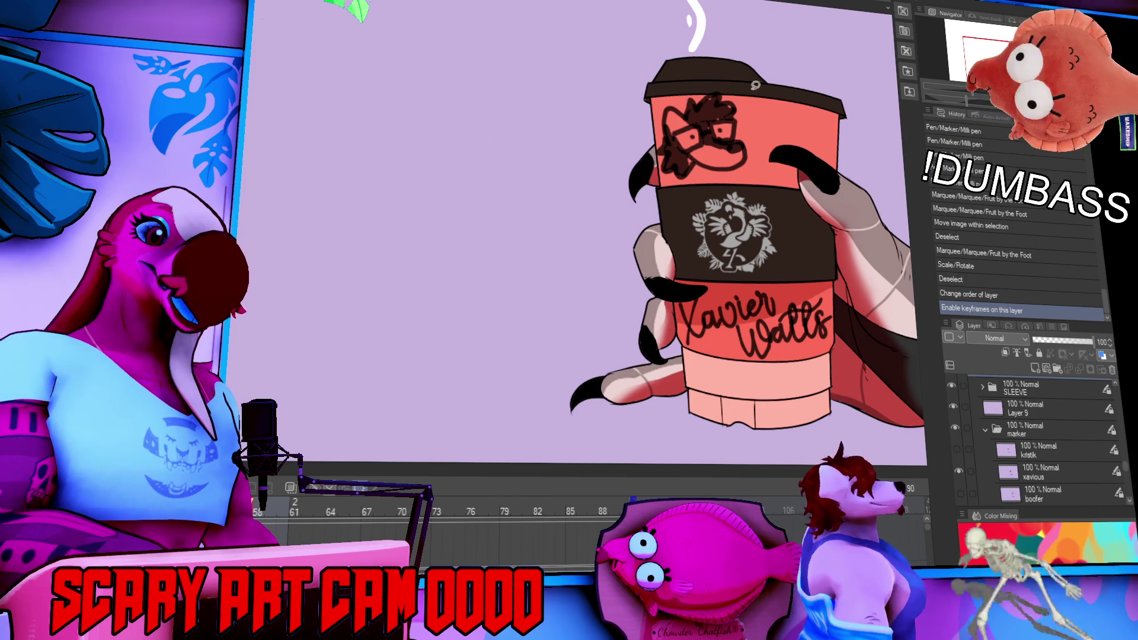
Hide the marker face and name lettering layers on the cup.
{"action": "scroll", "coordinate": [1031, 439], "scroll_direction": "down", "scroll_amount": 2}
{"action": "left_click", "coordinate": [953, 423]}
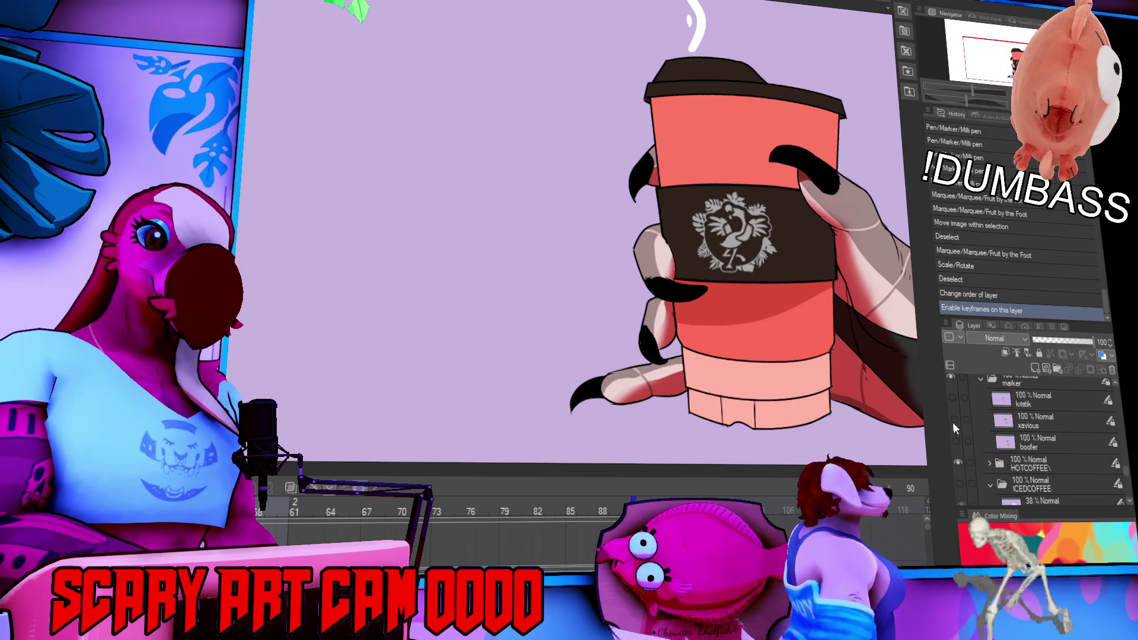
{"action": "left_click", "coordinate": [953, 421]}
{"action": "left_click", "coordinate": [957, 417]}
{"action": "left_click", "coordinate": [955, 399]}
{"action": "left_click", "coordinate": [956, 400]}
Show the faint name-list text layer and bring the name list into view.
{"action": "scroll", "coordinate": [966, 418], "scroll_direction": "up", "scroll_amount": 4}
{"action": "scroll", "coordinate": [1032, 427], "scroll_direction": "down", "scroll_amount": 4}
{"action": "left_click", "coordinate": [954, 425]}
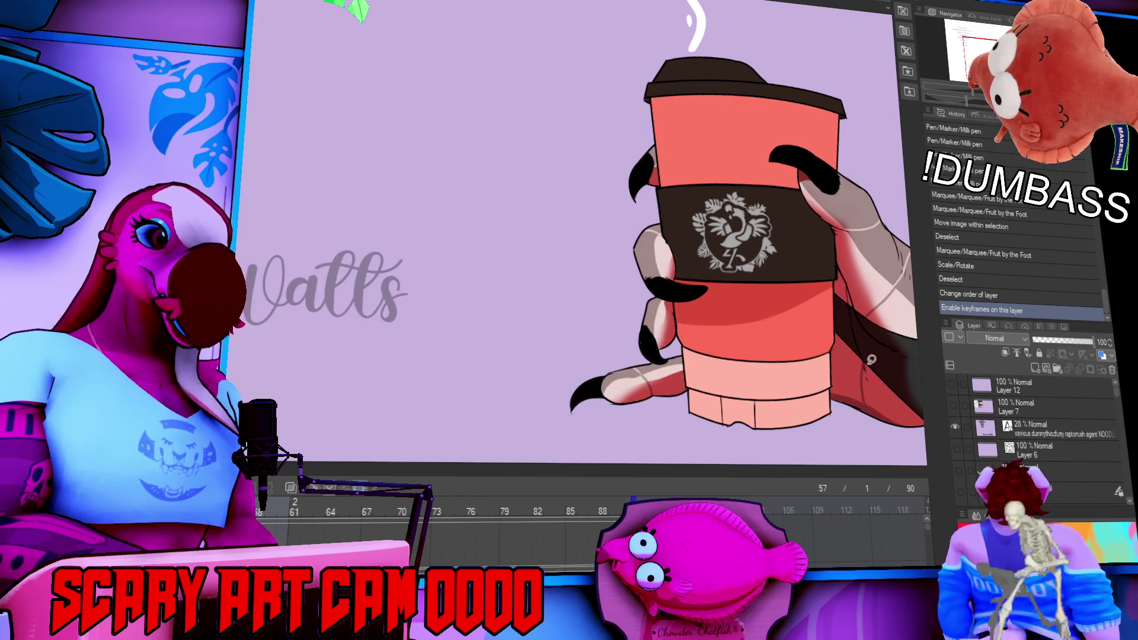
{"action": "key", "text": "ctrl+Tab"}
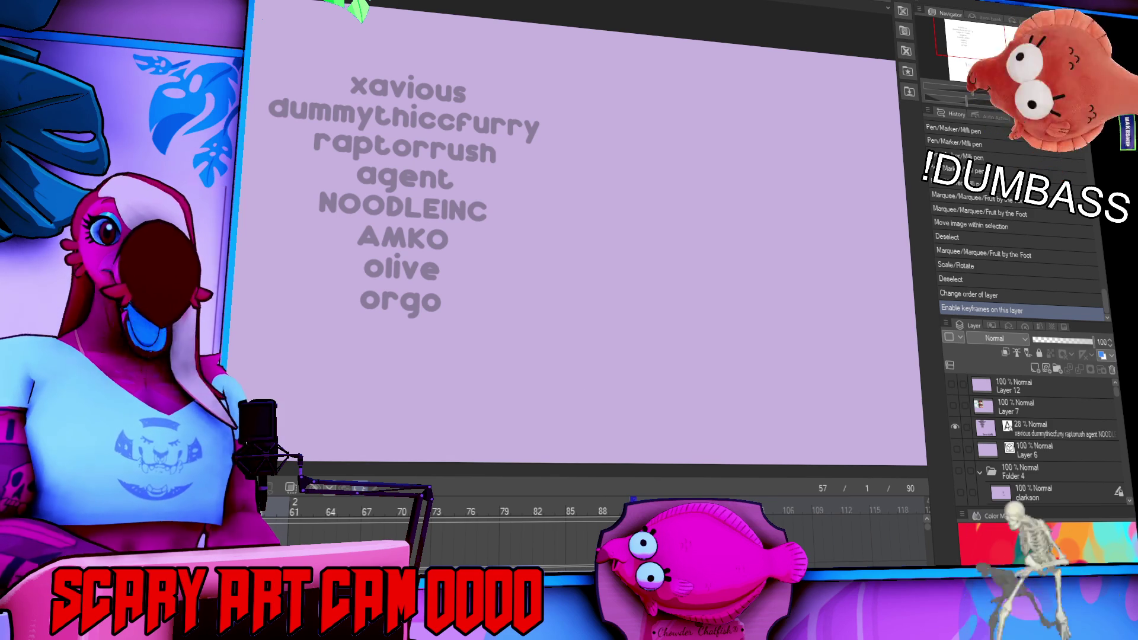
Delete the first name and its empty line from the name-list text, then commit the edit.
{"action": "left_click", "coordinate": [466, 102]}
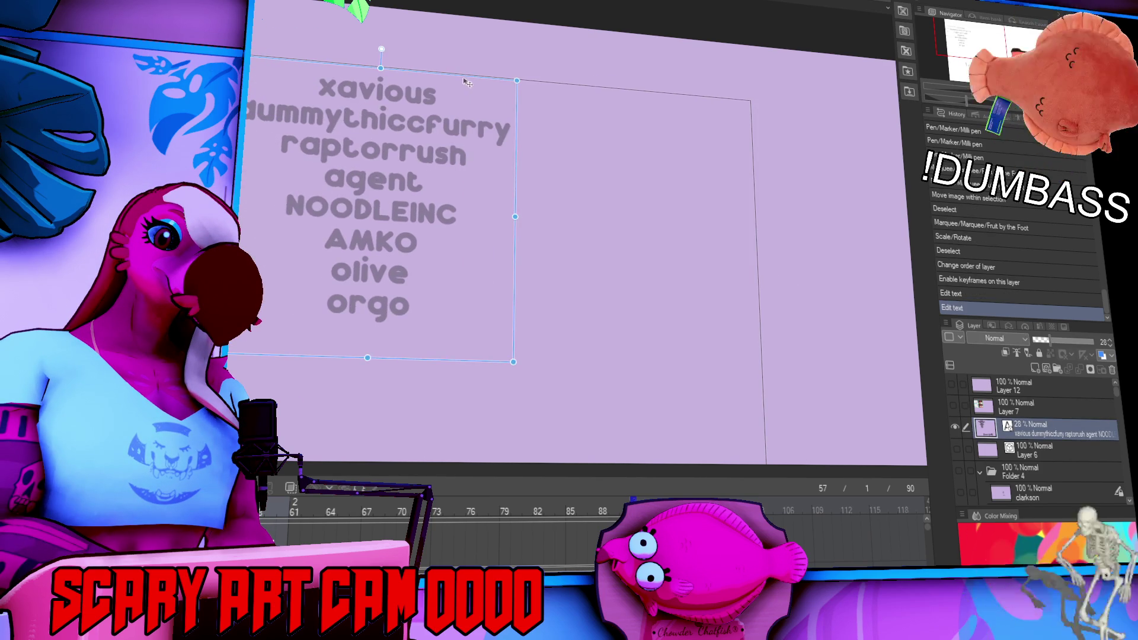
{"action": "left_click", "coordinate": [444, 95]}
{"action": "key", "text": "BackSpace"}
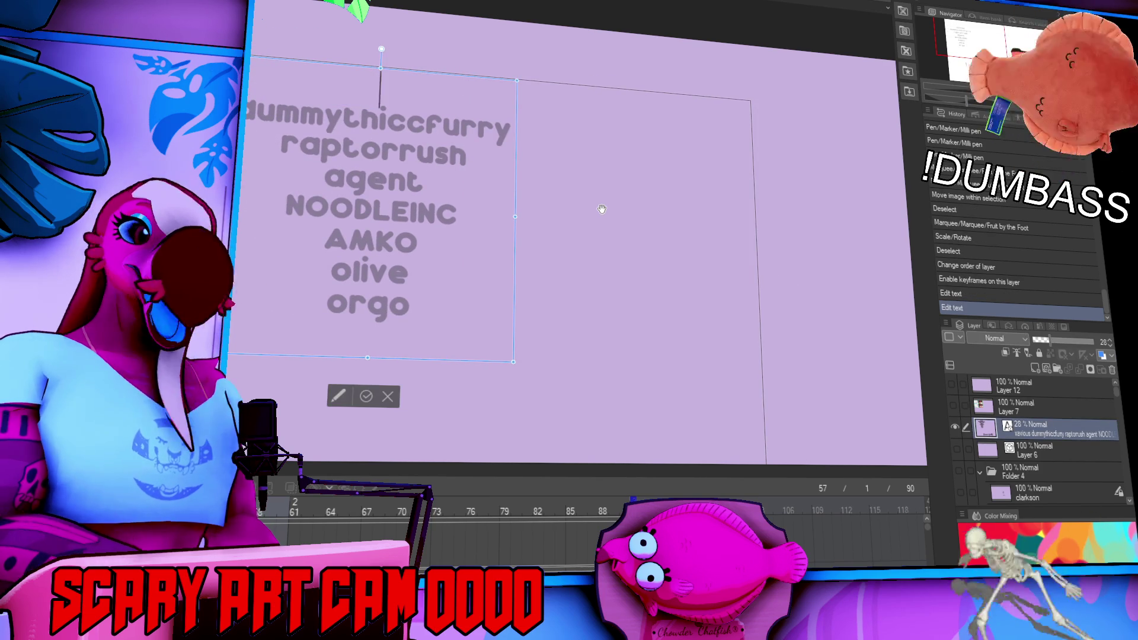
{"action": "key", "text": "Delete"}
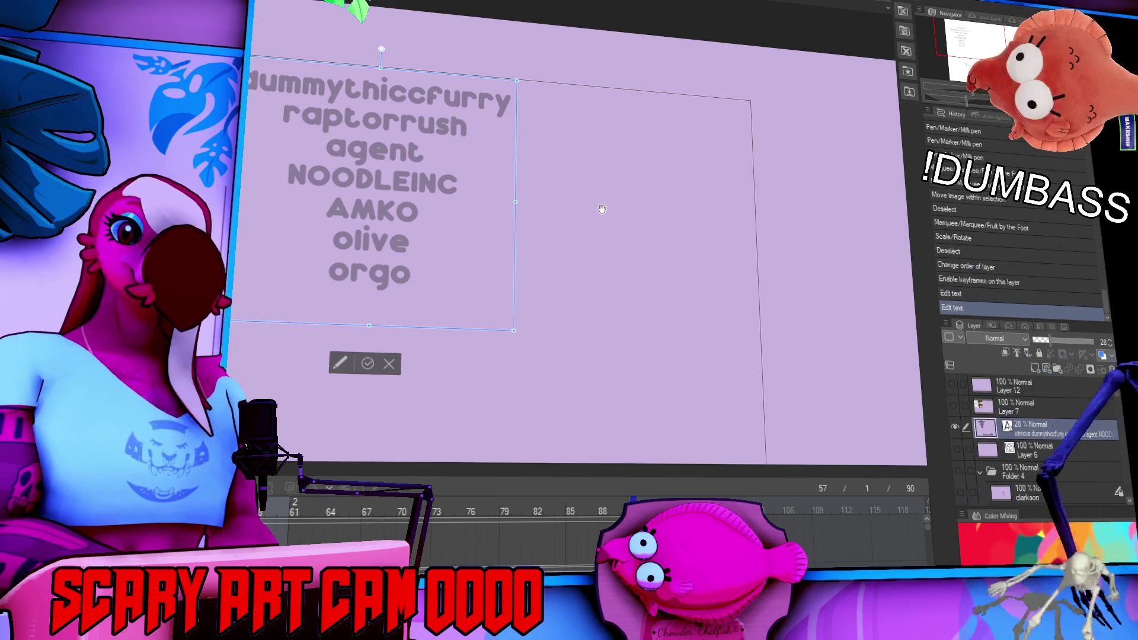
{"action": "key", "text": "Escape"}
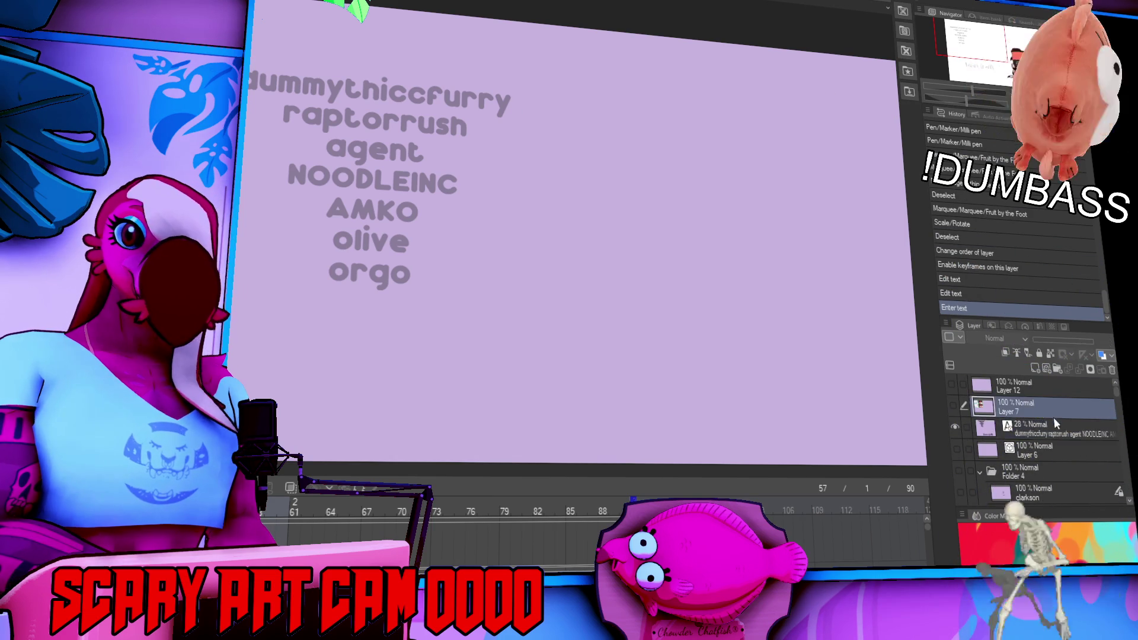
Select Layer 6 and scroll down to the cursive name text below the list.
{"action": "left_click", "coordinate": [1077, 456]}
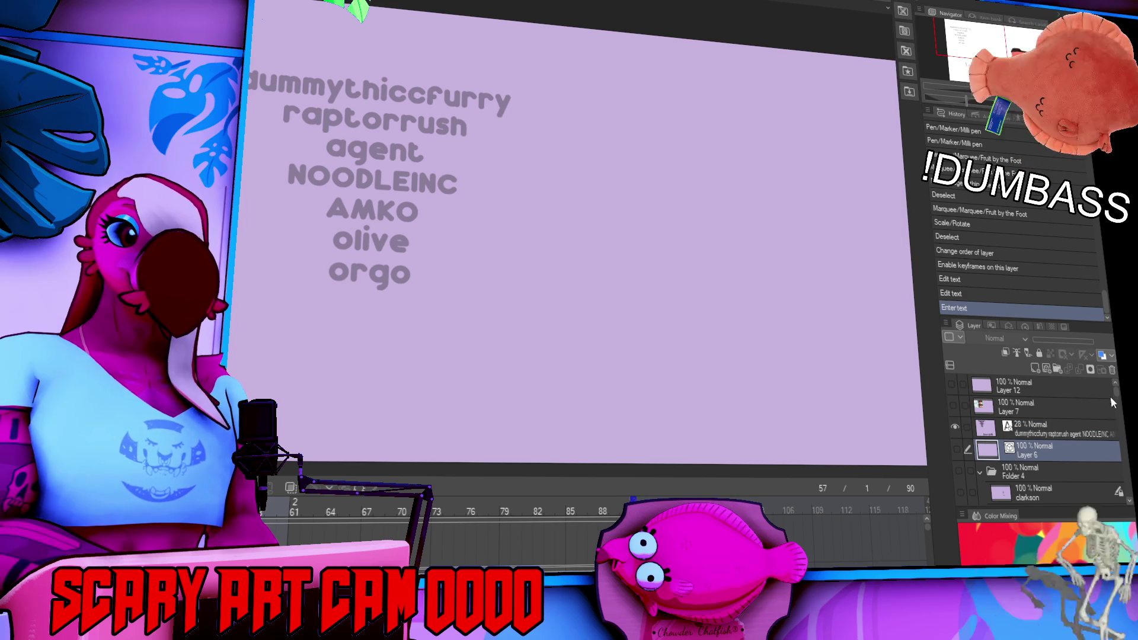
{"action": "scroll", "coordinate": [1112, 405], "scroll_direction": "down", "scroll_amount": 3}
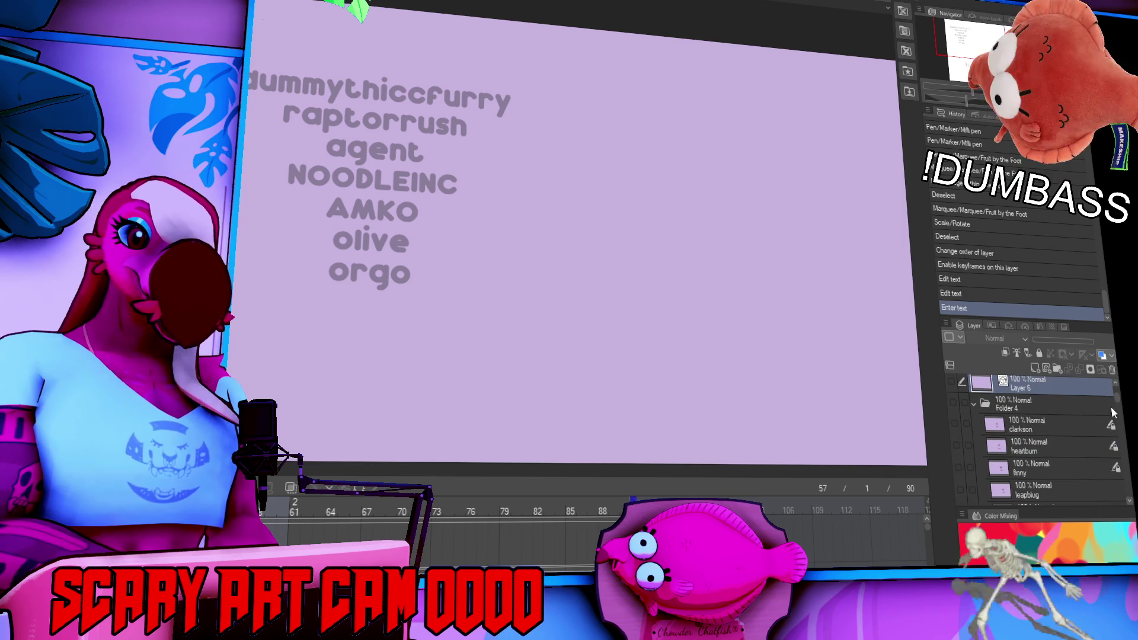
{"action": "scroll", "coordinate": [1113, 413], "scroll_direction": "down", "scroll_amount": 6}
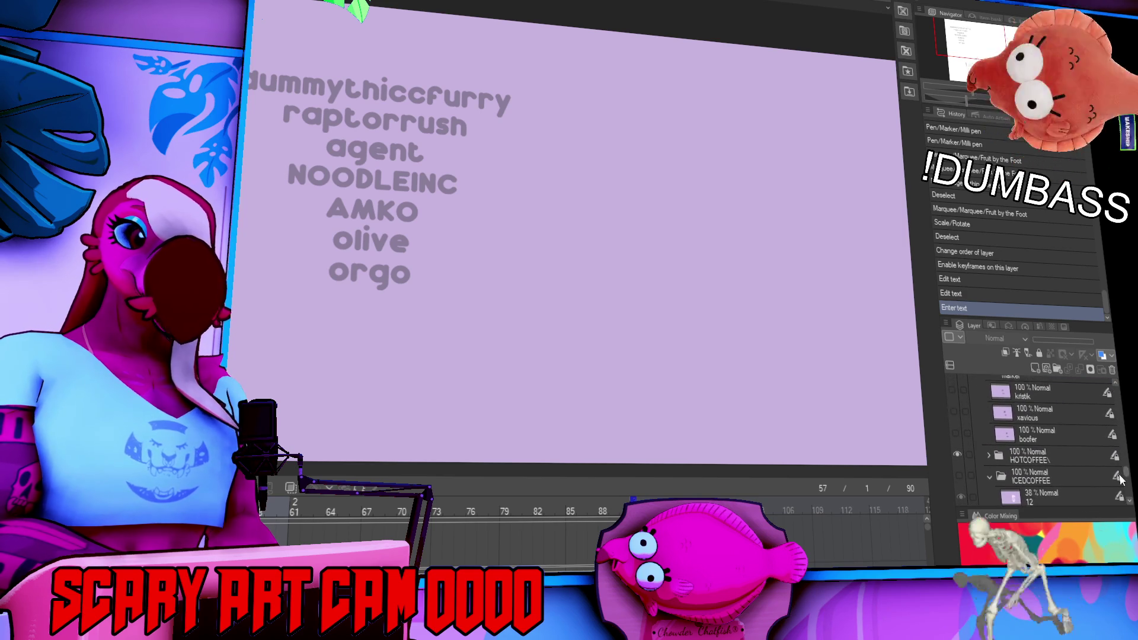
{"action": "scroll", "coordinate": [1108, 472], "scroll_direction": "down", "scroll_amount": 1}
{"action": "scroll", "coordinate": [800, 259], "scroll_direction": "down", "scroll_amount": 3}
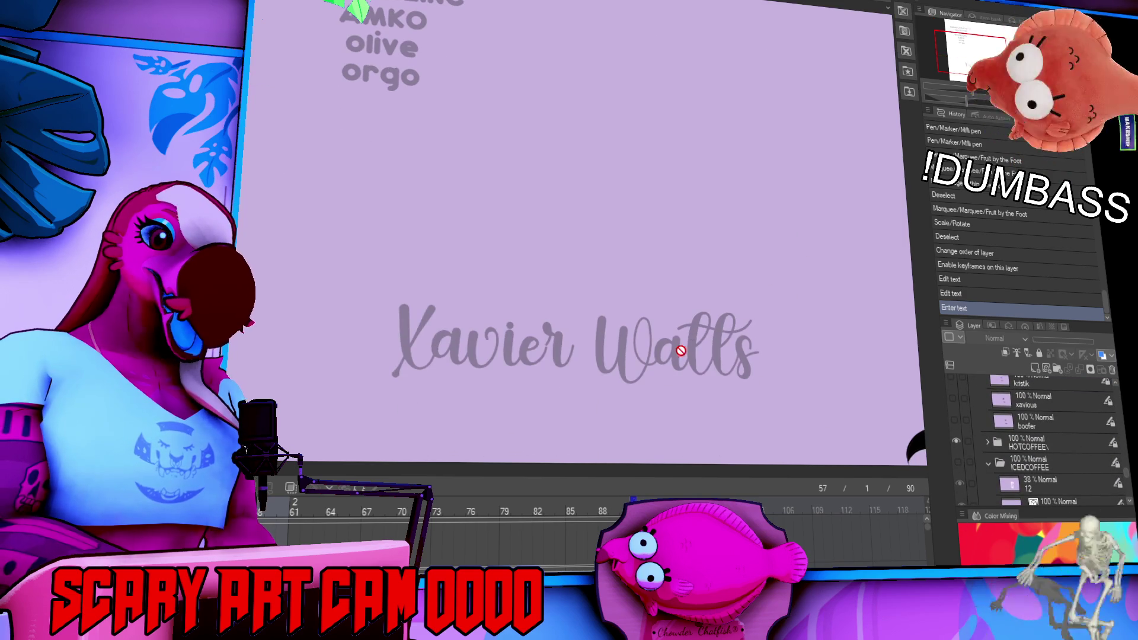
Replace the cursive name text with 'Dummy Thicc Furry'.
{"action": "left_click", "coordinate": [685, 350]}
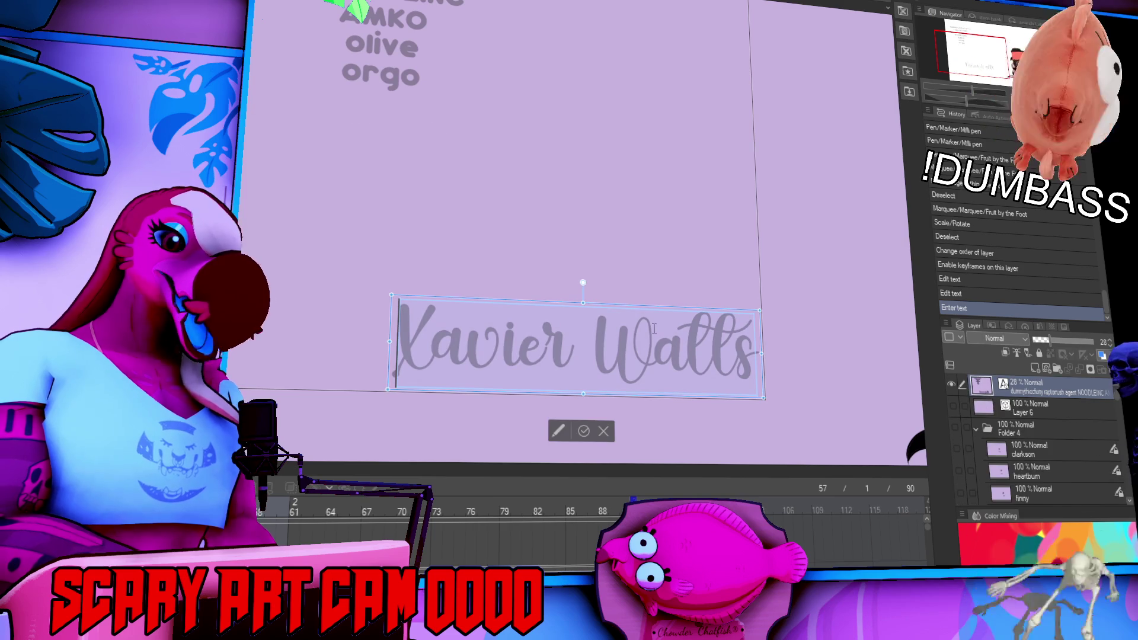
{"action": "key", "text": "ctrl+a"}
{"action": "type", "text": "Dum"}
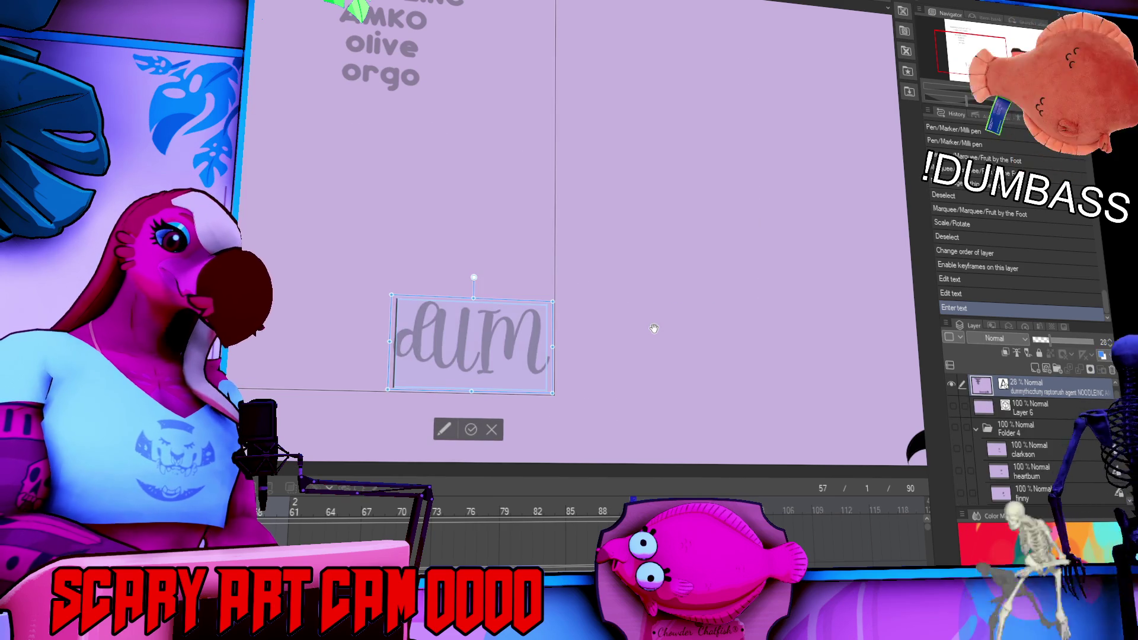
{"action": "type", "text": "my Thicc"}
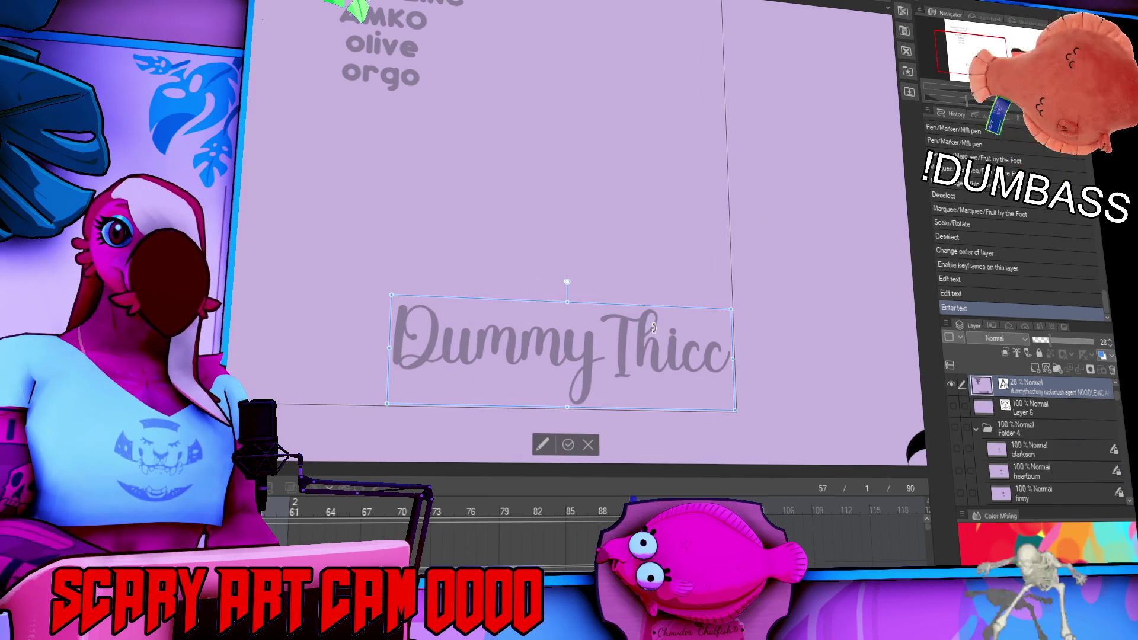
{"action": "type", "text": " Furry"}
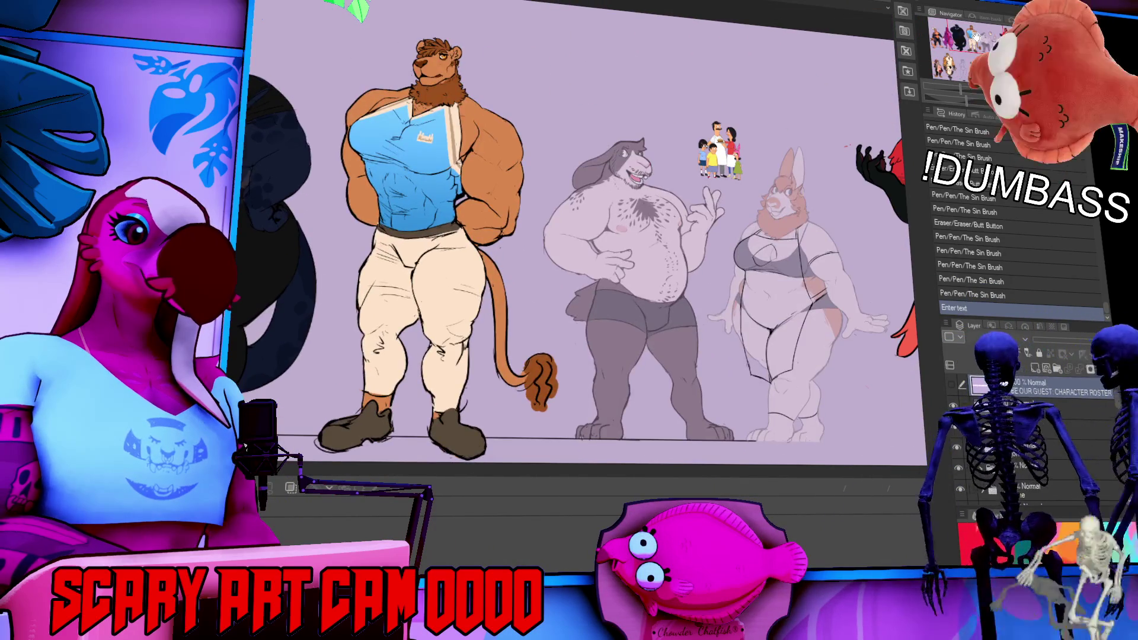
Zoom the canvas and hide all side palettes so only the griffin illustration shows.
{"action": "scroll", "coordinate": [659, 426], "scroll_direction": "up", "scroll_amount": 5}
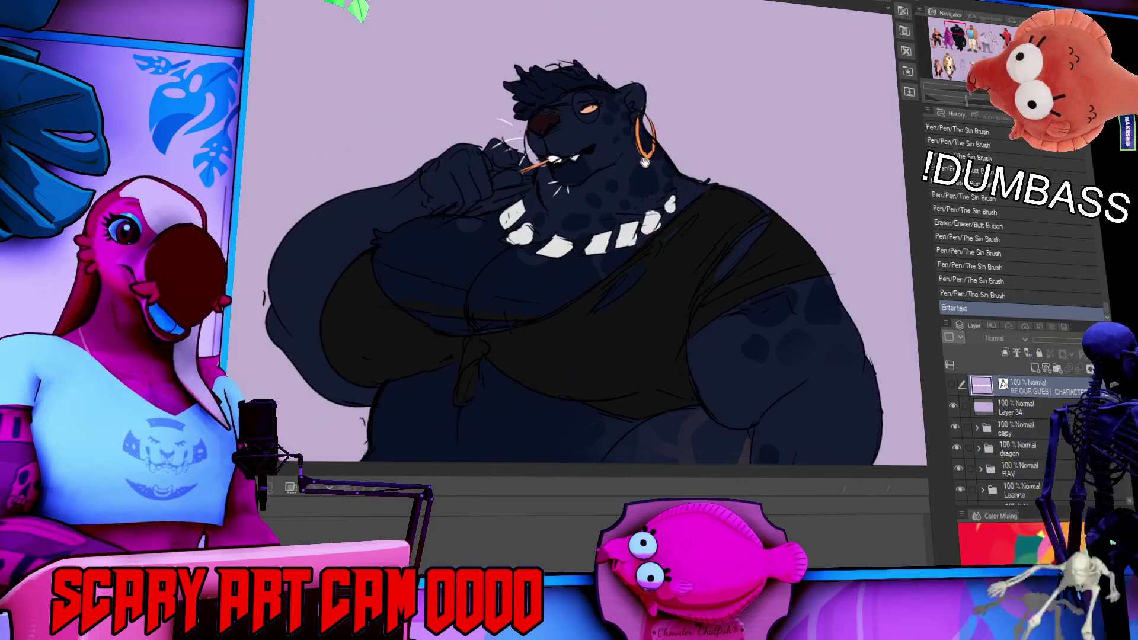
{"action": "key", "text": "Tab"}
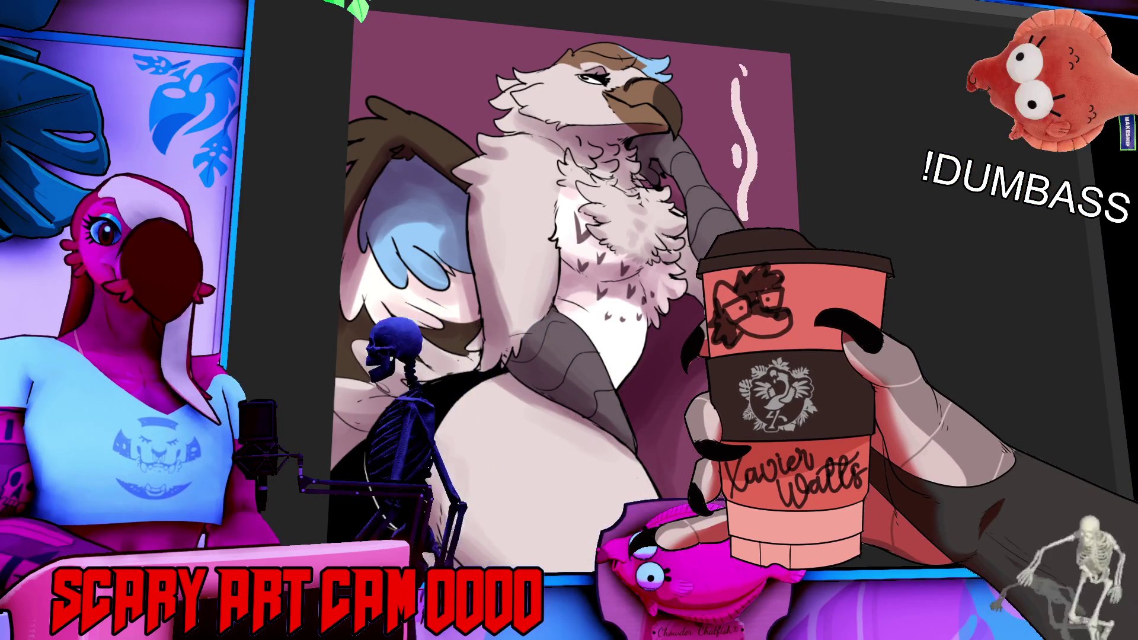
Change the cursive text to 'Dump Truck Slurry'.
{"action": "key", "text": "Escape"}
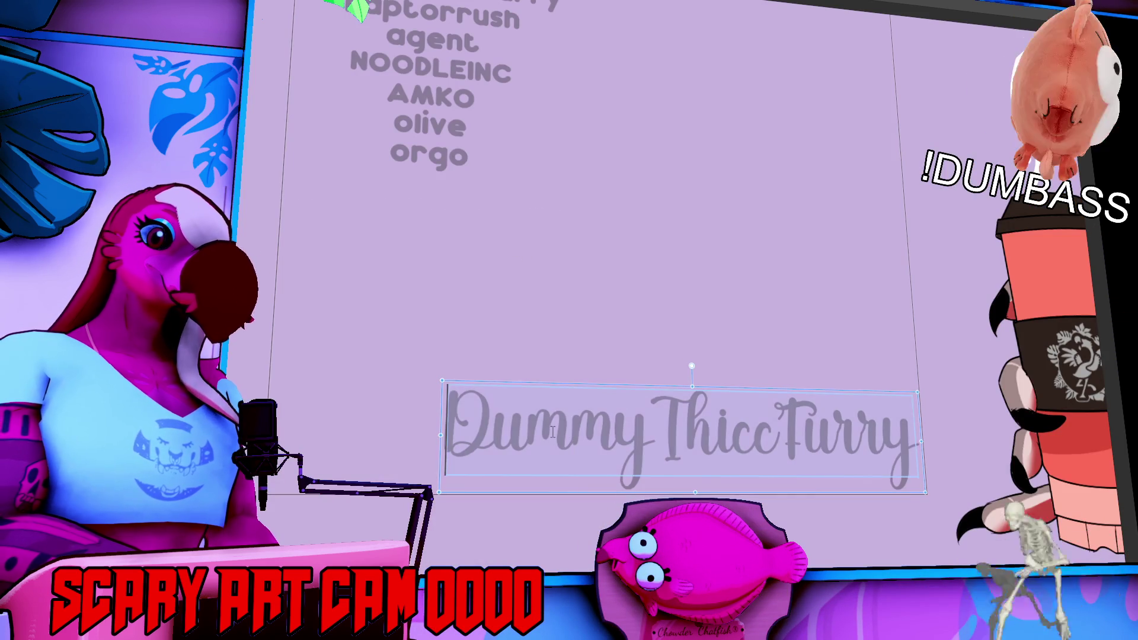
{"action": "type", "text": "Dump"}
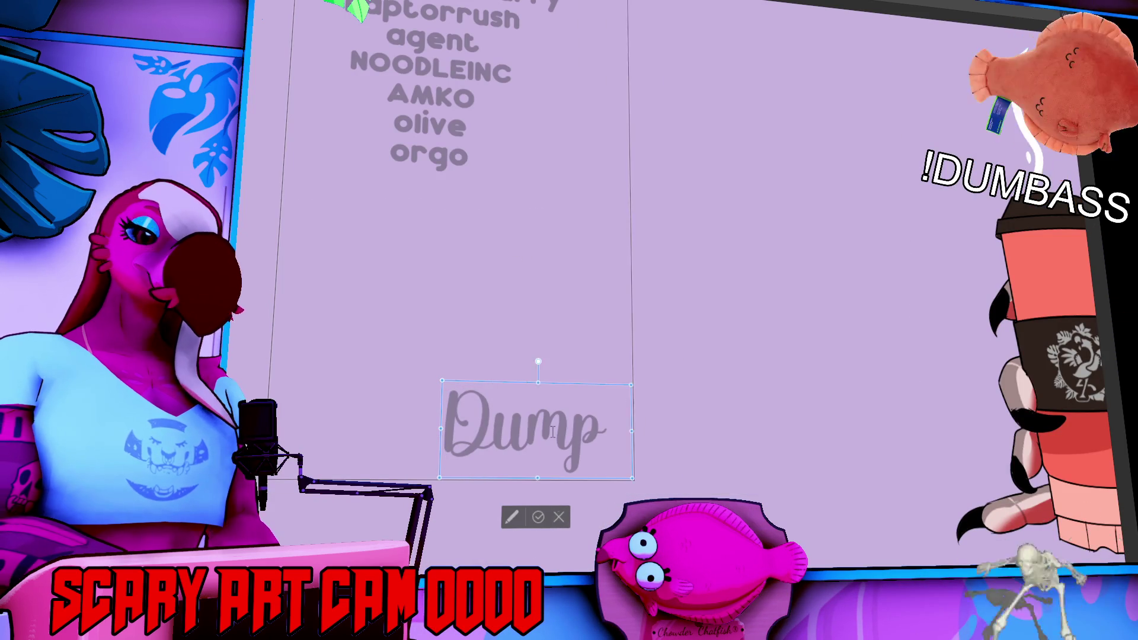
{"action": "type", "text": " Truck Slurry"}
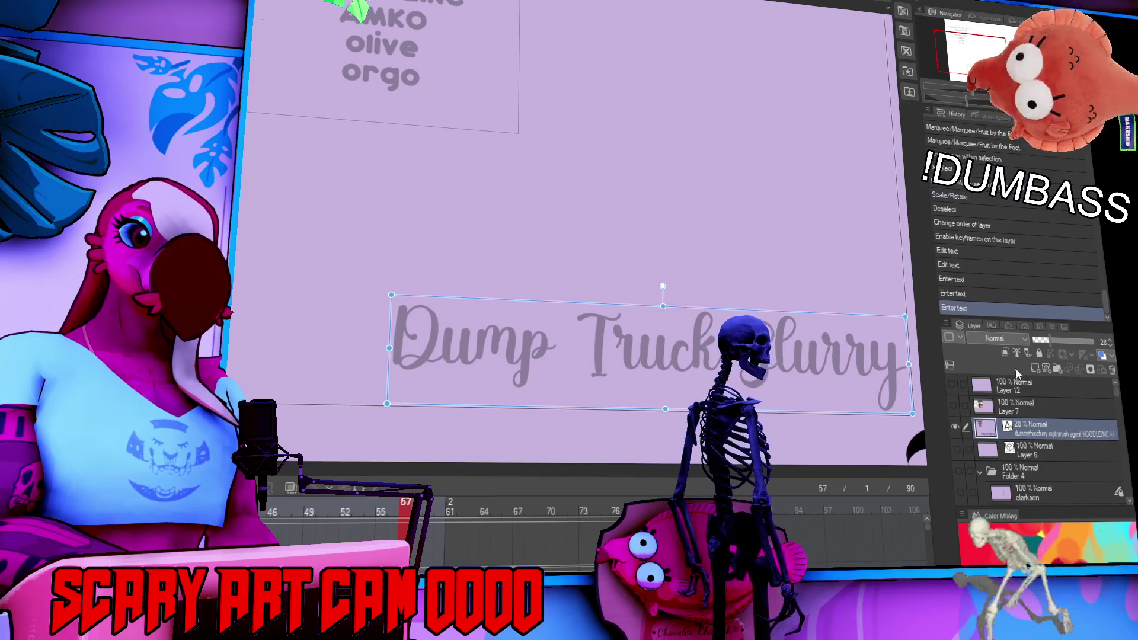
{"action": "scroll", "coordinate": [1018, 457], "scroll_direction": "down", "scroll_amount": 3}
{"action": "scroll", "coordinate": [1017, 457], "scroll_direction": "down", "scroll_amount": 5}
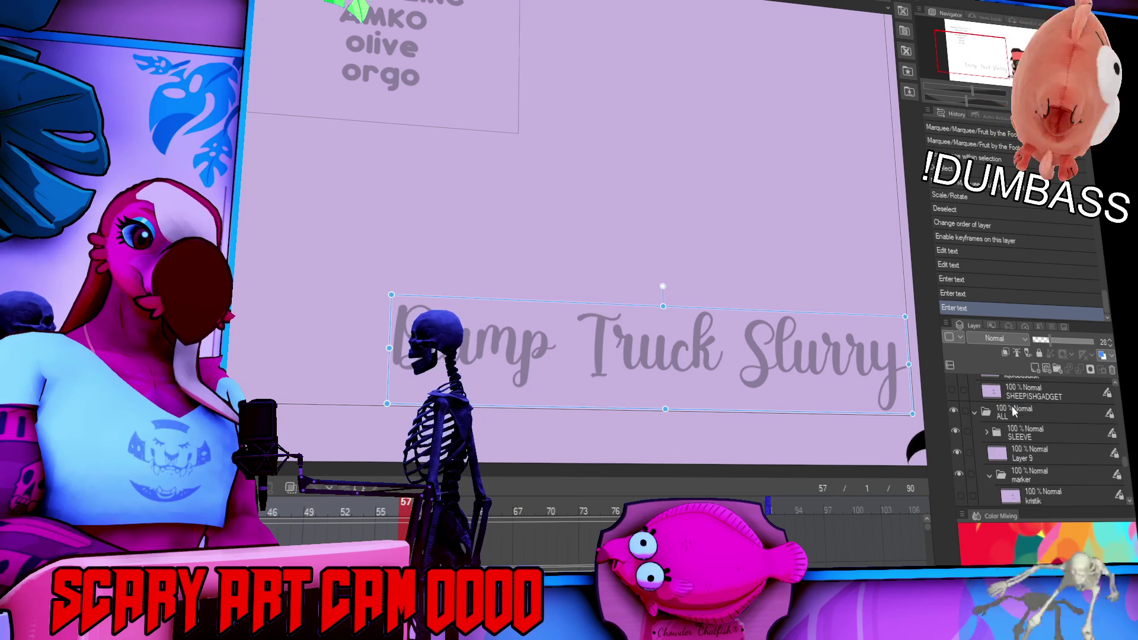
{"action": "scroll", "coordinate": [1027, 471], "scroll_direction": "down", "scroll_amount": 1}
Add a new raster layer in the marker folder named 'dummythiccfurry'.
{"action": "left_click", "coordinate": [1028, 462]}
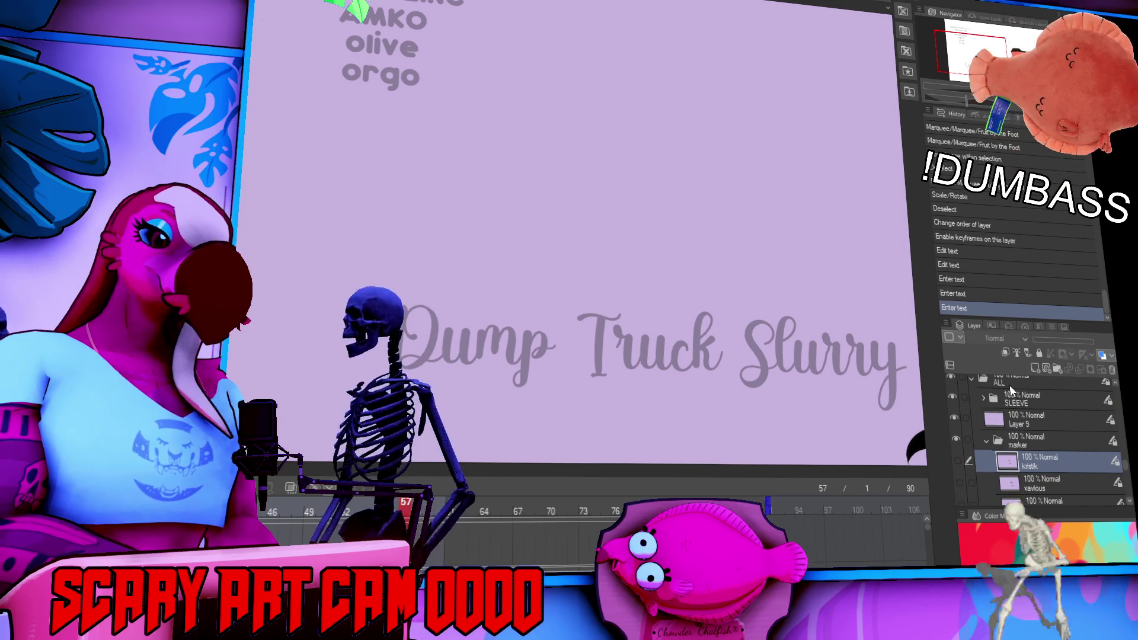
{"action": "key", "text": "ctrl+shift+n"}
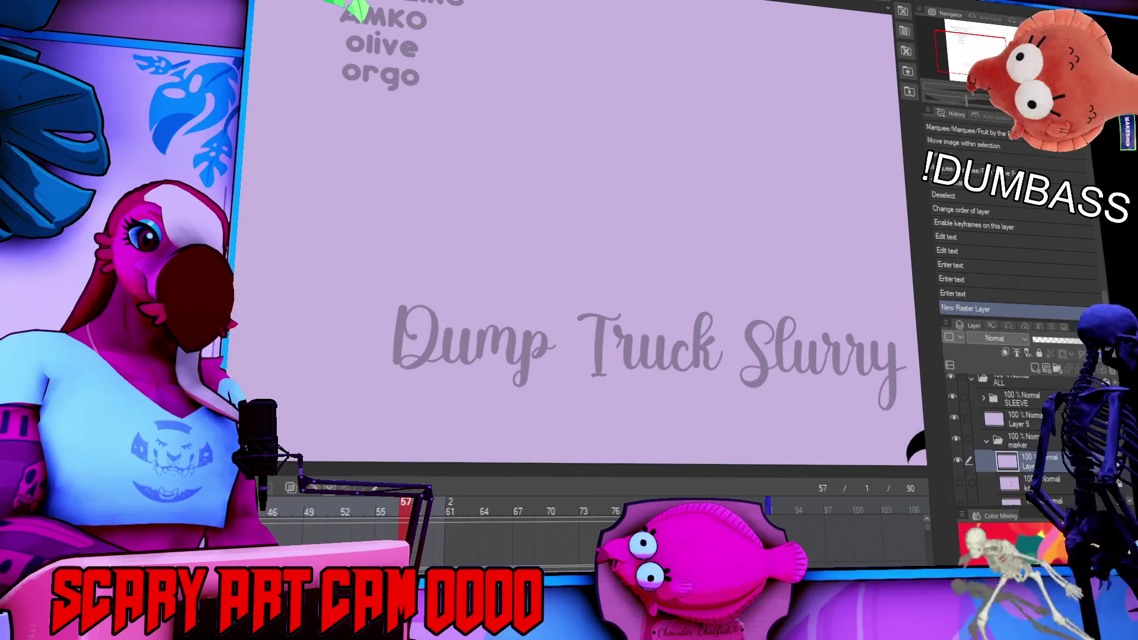
{"action": "double_click", "coordinate": [1034, 467]}
{"action": "type", "text": "dummythiccfurry"}
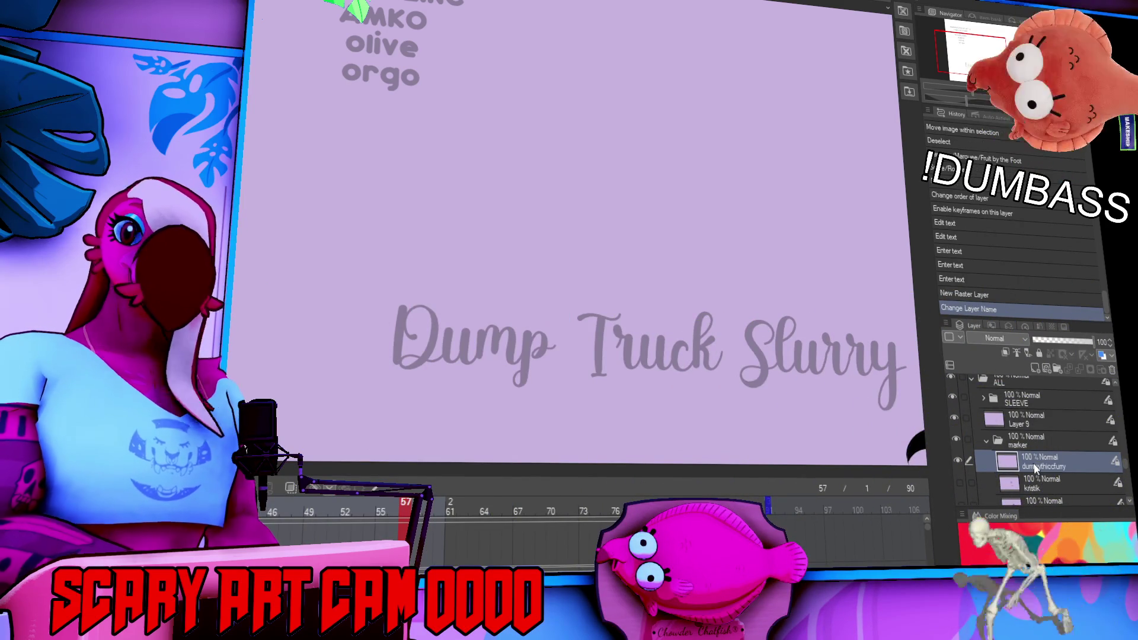
{"action": "key", "text": "Return"}
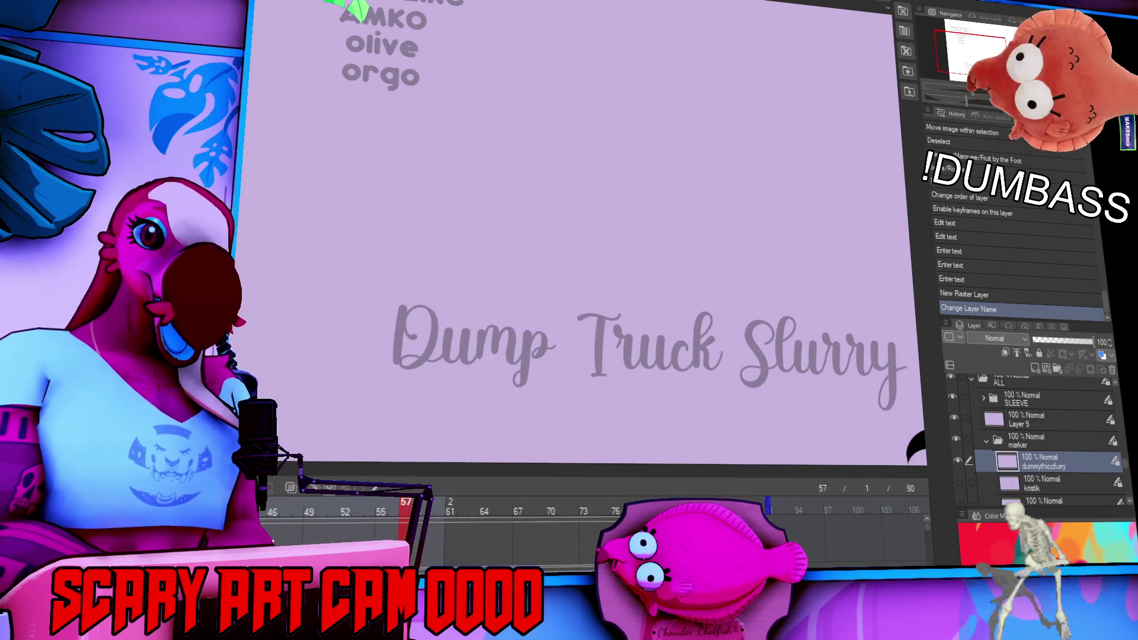
Enable keyframes on the ALL folder and select the new layer in the marker folder.
{"action": "scroll", "coordinate": [584, 255], "scroll_direction": "up", "scroll_amount": 3}
{"action": "left_click_drag", "start_coordinate": [546, 185], "coordinate": [451, 197]}
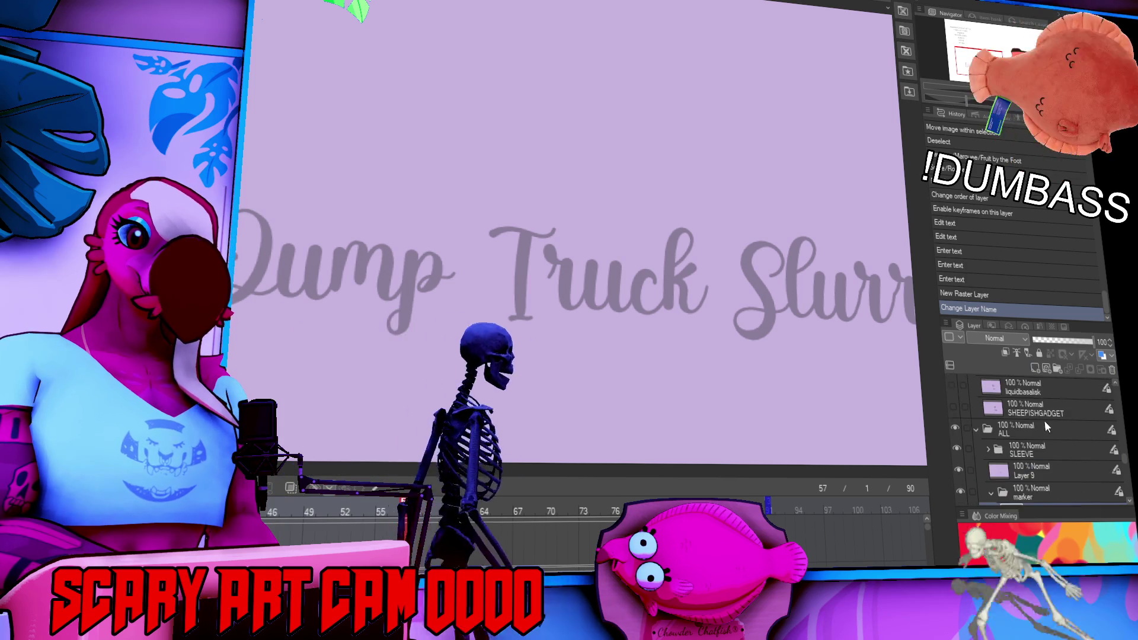
{"action": "scroll", "coordinate": [1043, 424], "scroll_direction": "up", "scroll_amount": 2}
{"action": "left_click", "coordinate": [1039, 443]}
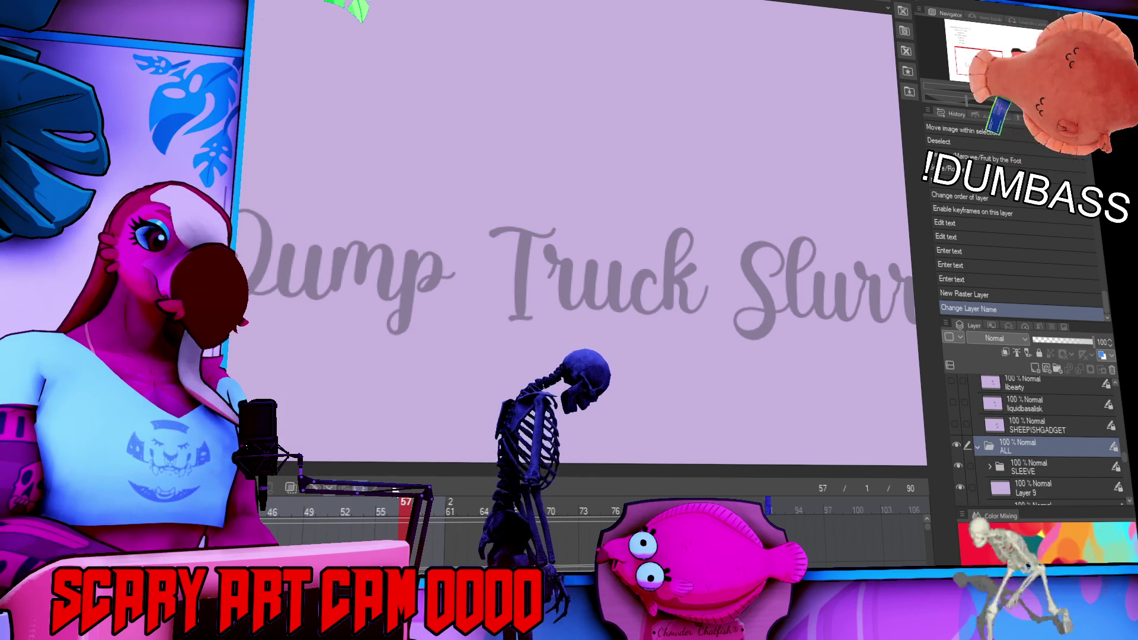
{"action": "key", "text": "k"}
{"action": "scroll", "coordinate": [1038, 468], "scroll_direction": "down", "scroll_amount": 2}
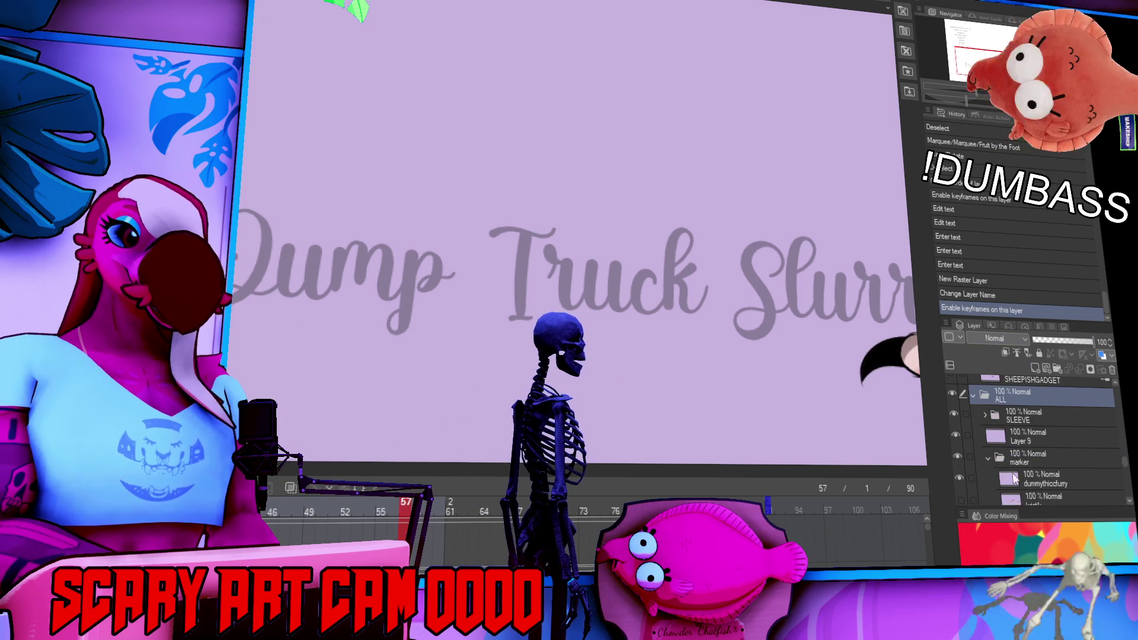
{"action": "left_click", "coordinate": [1029, 483]}
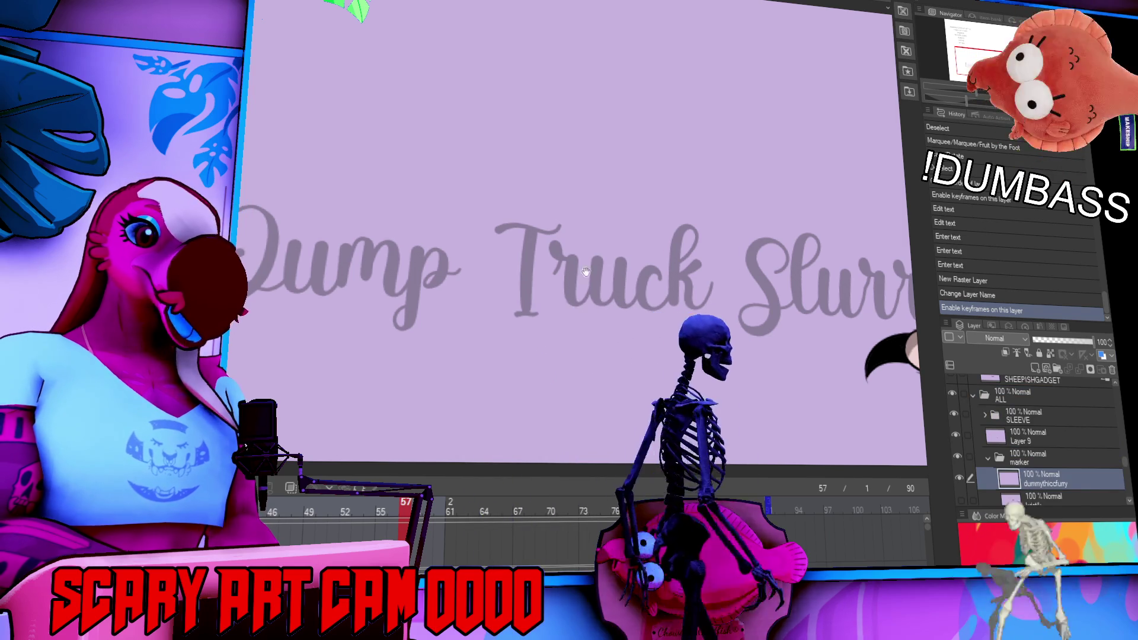
Trace the D of 'Dump' in marker, redrawing its curve several times.
{"action": "left_click_drag", "start_coordinate": [526, 302], "coordinate": [579, 293]}
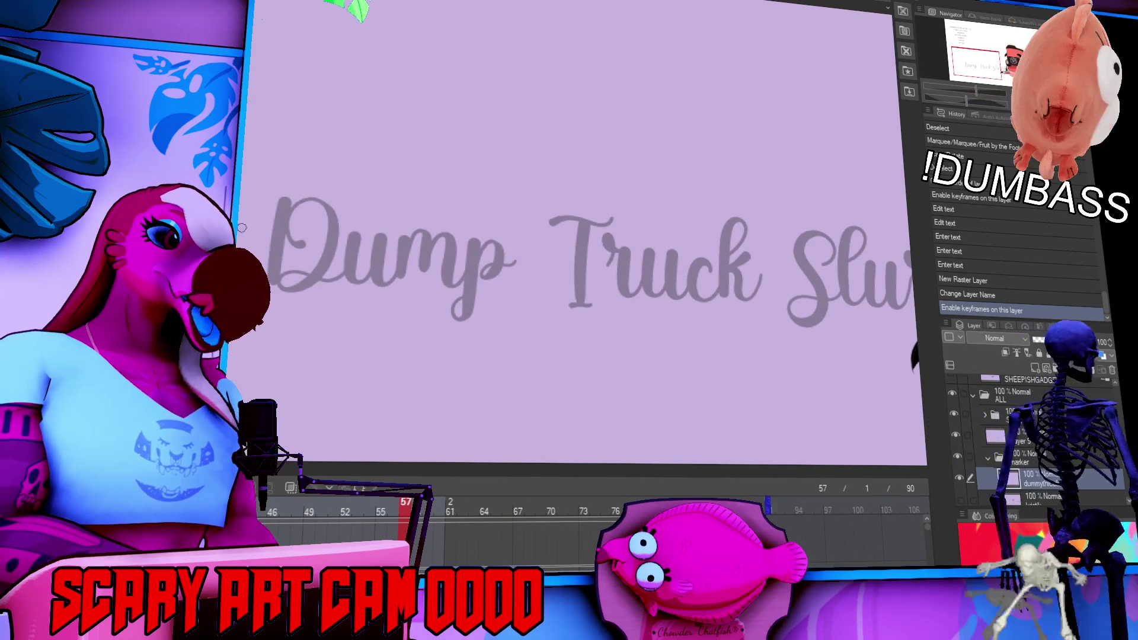
{"action": "left_click_drag", "start_coordinate": [284, 195], "coordinate": [273, 284]}
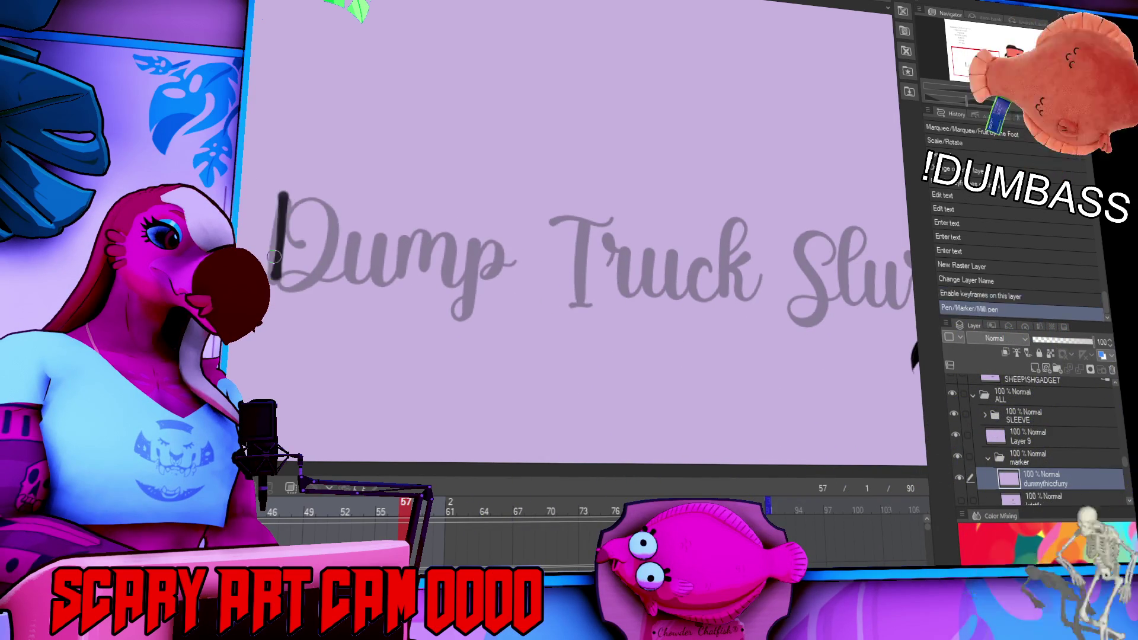
{"action": "key", "text": "ctrl+z"}
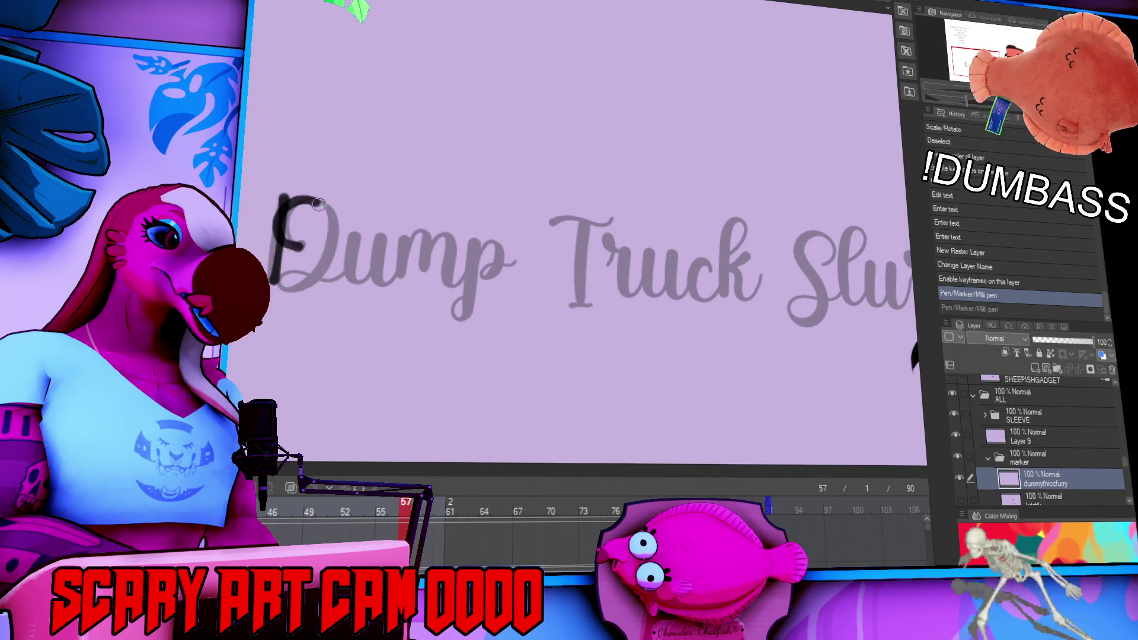
{"action": "key", "text": "ctrl+z"}
{"action": "left_click_drag", "start_coordinate": [284, 195], "coordinate": [289, 283]}
{"action": "key", "text": "ctrl+z"}
{"action": "mouse_move", "coordinate": [283, 196]}
{"action": "left_mouse_down"}
{"action": "mouse_move", "coordinate": [287, 283]}
{"action": "mouse_move", "coordinate": [327, 249]}
{"action": "mouse_move", "coordinate": [287, 282]}
{"action": "mouse_move", "coordinate": [333, 207]}
{"action": "mouse_move", "coordinate": [316, 199]}
{"action": "left_mouse_up"}
{"action": "key", "text": "ctrl+z"}
{"action": "key", "text": "ctrl+z"}
{"action": "key", "text": "ctrl+z"}
{"action": "key", "text": "ctrl+z"}
{"action": "key", "text": "ctrl+z"}
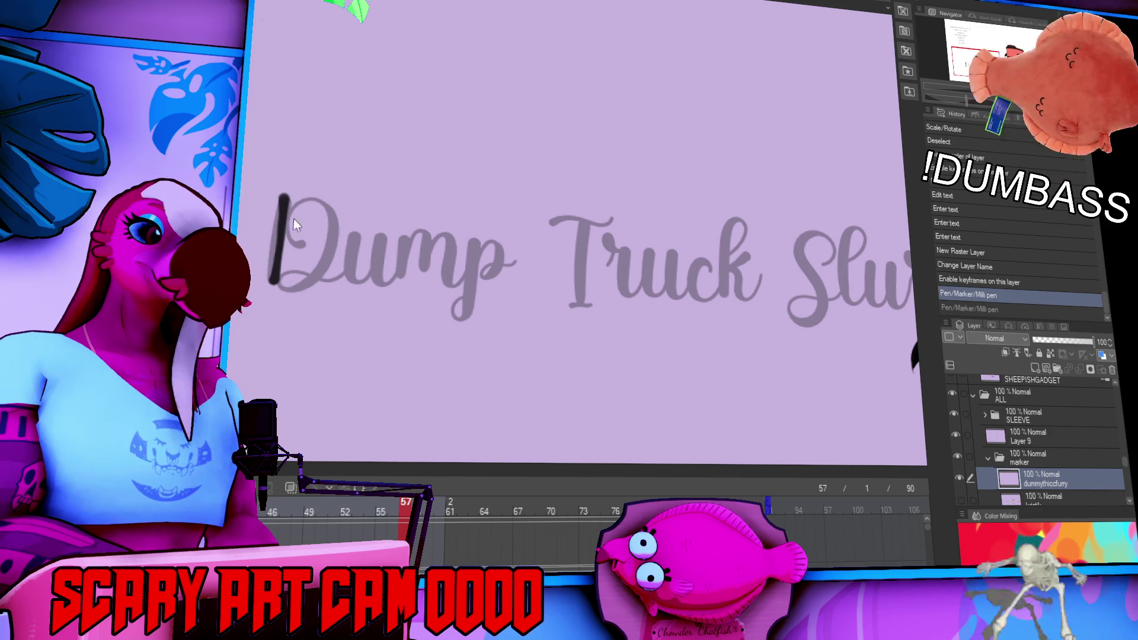
{"action": "key", "text": "ctrl+z"}
{"action": "left_click_drag", "start_coordinate": [307, 231], "coordinate": [285, 250]}
{"action": "key", "text": "ctrl+z"}
{"action": "mouse_move", "coordinate": [312, 200]}
{"action": "left_mouse_down"}
{"action": "mouse_move", "coordinate": [297, 212]}
{"action": "mouse_move", "coordinate": [316, 207]}
{"action": "left_mouse_up"}
{"action": "key", "text": "ctrl+z"}
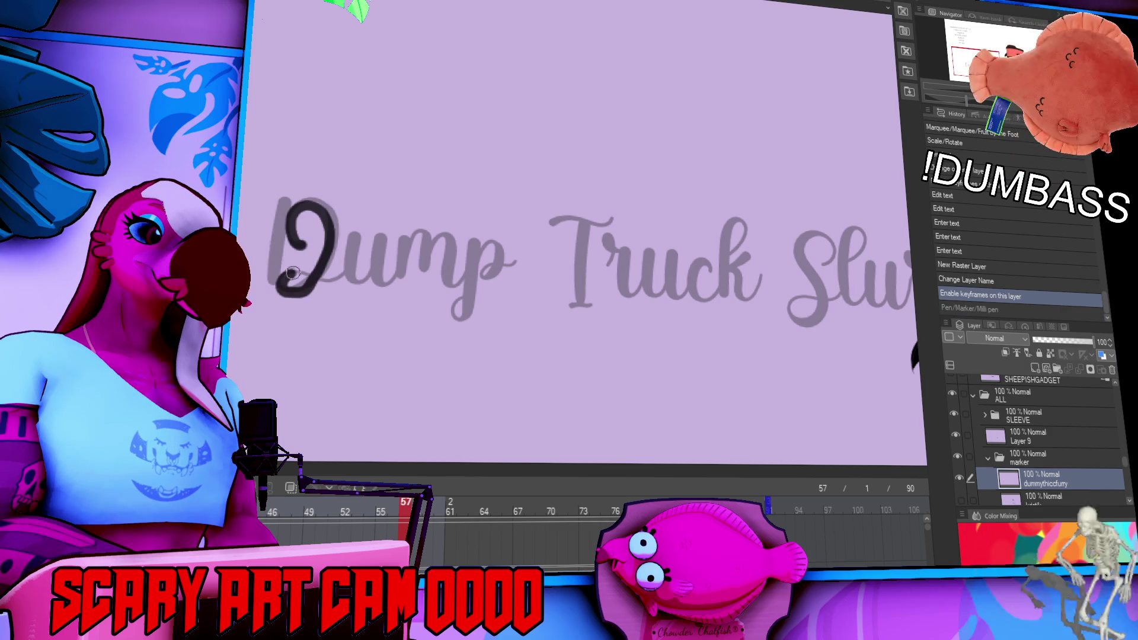
{"action": "scroll", "coordinate": [447, 342], "scroll_direction": "up", "scroll_amount": 2}
Trace the rest of 'Dump' and the word 'Truck' over the guide text.
{"action": "key", "text": "ctrl+z"}
{"action": "mouse_move", "coordinate": [364, 264]}
{"action": "left_mouse_down"}
{"action": "mouse_move", "coordinate": [398, 286]}
{"action": "mouse_move", "coordinate": [422, 267]}
{"action": "left_mouse_up"}
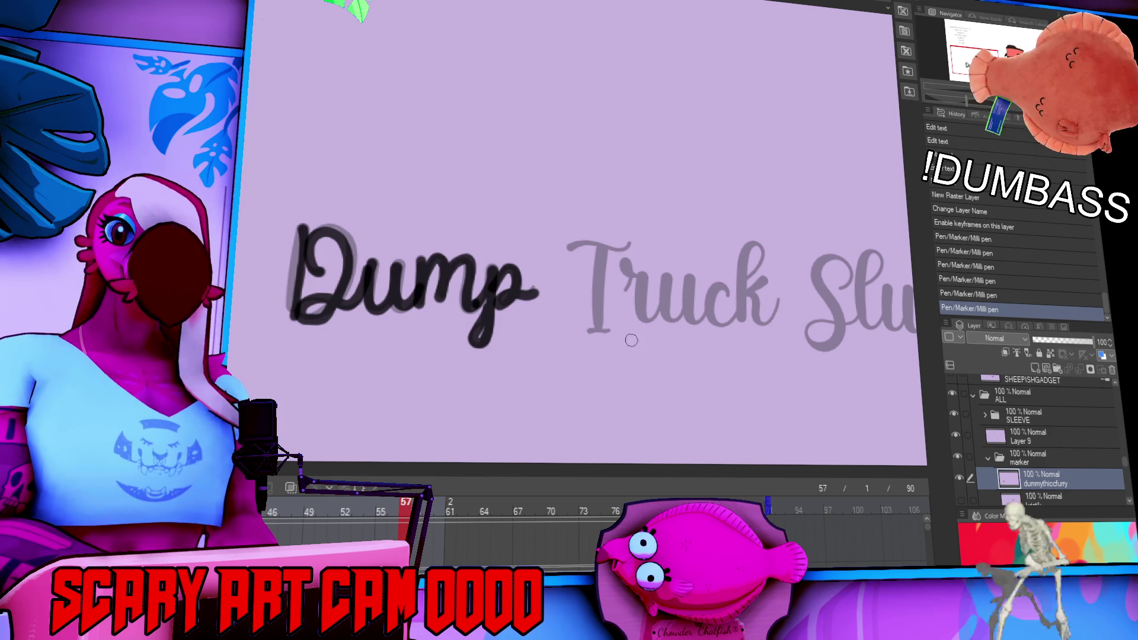
{"action": "scroll", "coordinate": [534, 284], "scroll_direction": "up", "scroll_amount": 1}
{"action": "left_click_drag", "start_coordinate": [570, 262], "coordinate": [633, 254]}
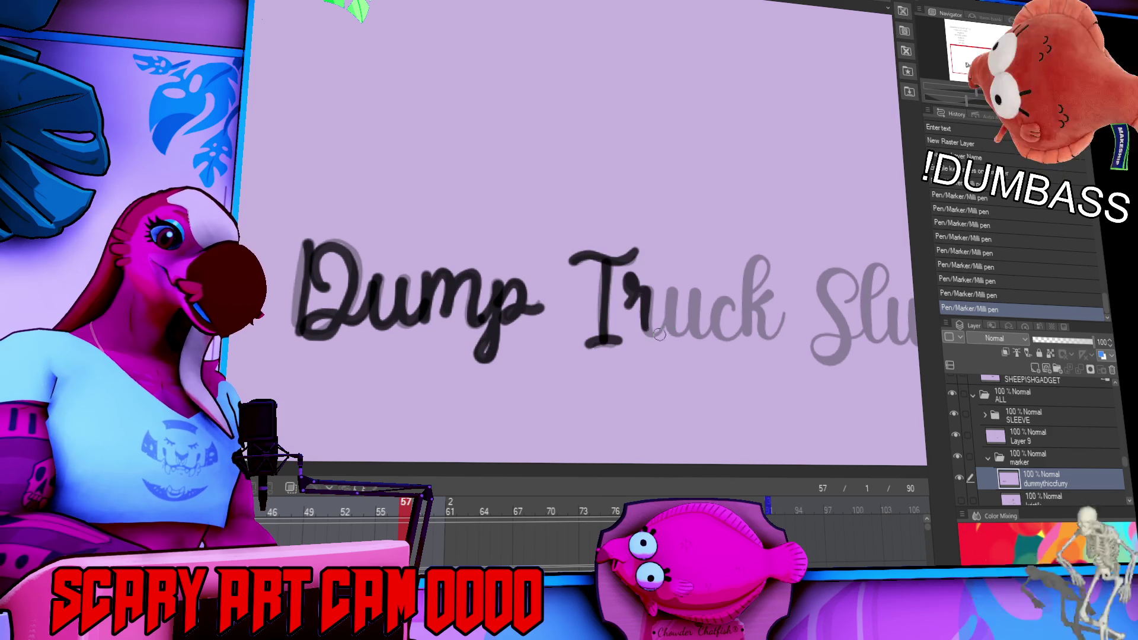
{"action": "key", "text": "ctrl+z"}
{"action": "key", "text": "ctrl+z"}
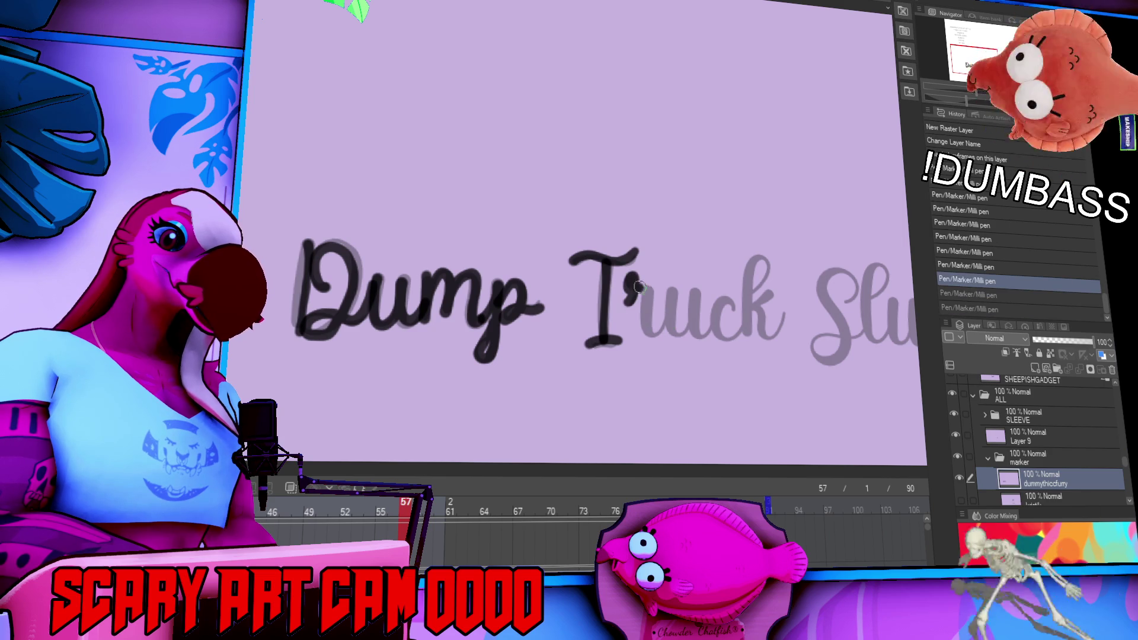
{"action": "left_click_drag", "start_coordinate": [658, 323], "coordinate": [697, 293]}
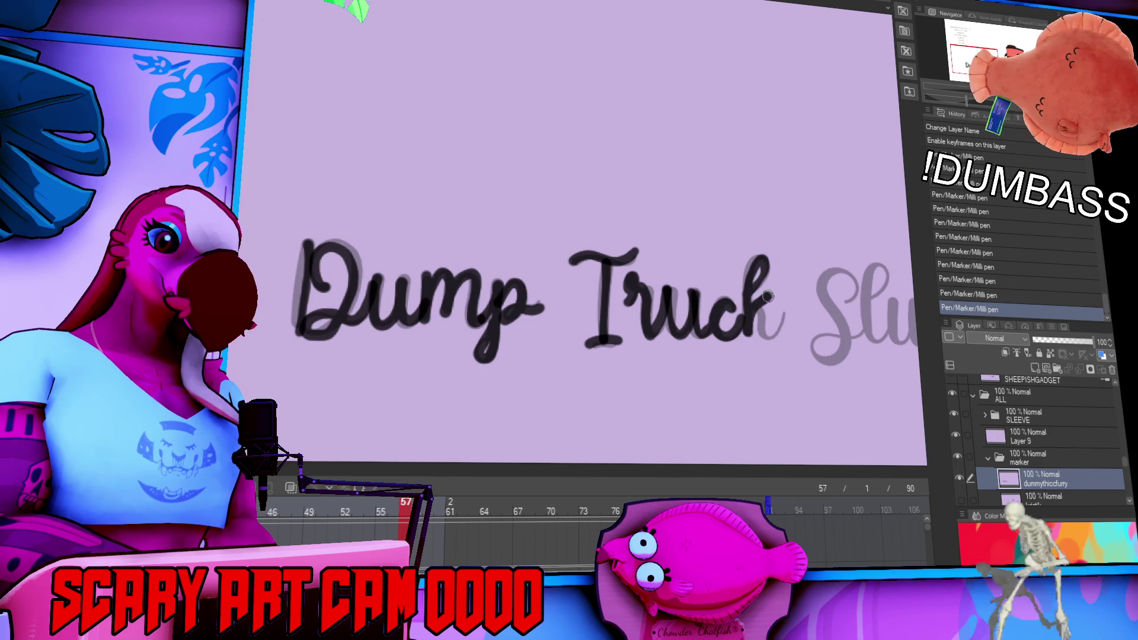
Trace the word 'Slurry', redoing its 'lu' and 'y' strokes.
{"action": "left_click_drag", "start_coordinate": [856, 277], "coordinate": [743, 280]}
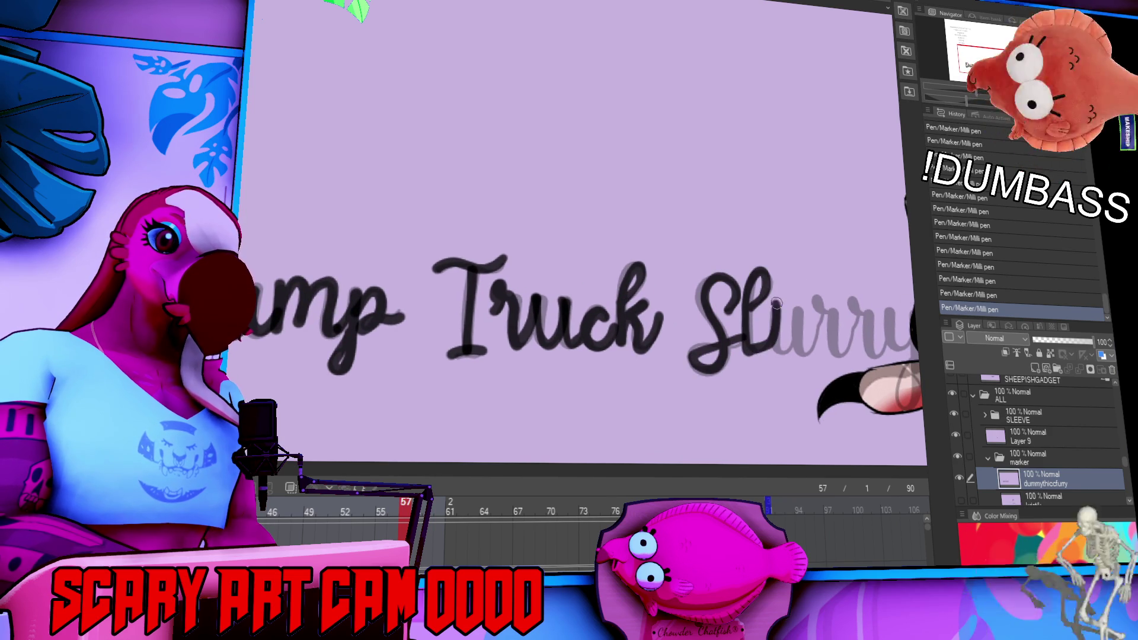
{"action": "key", "text": "ctrl+z"}
{"action": "left_click_drag", "start_coordinate": [814, 325], "coordinate": [662, 321]}
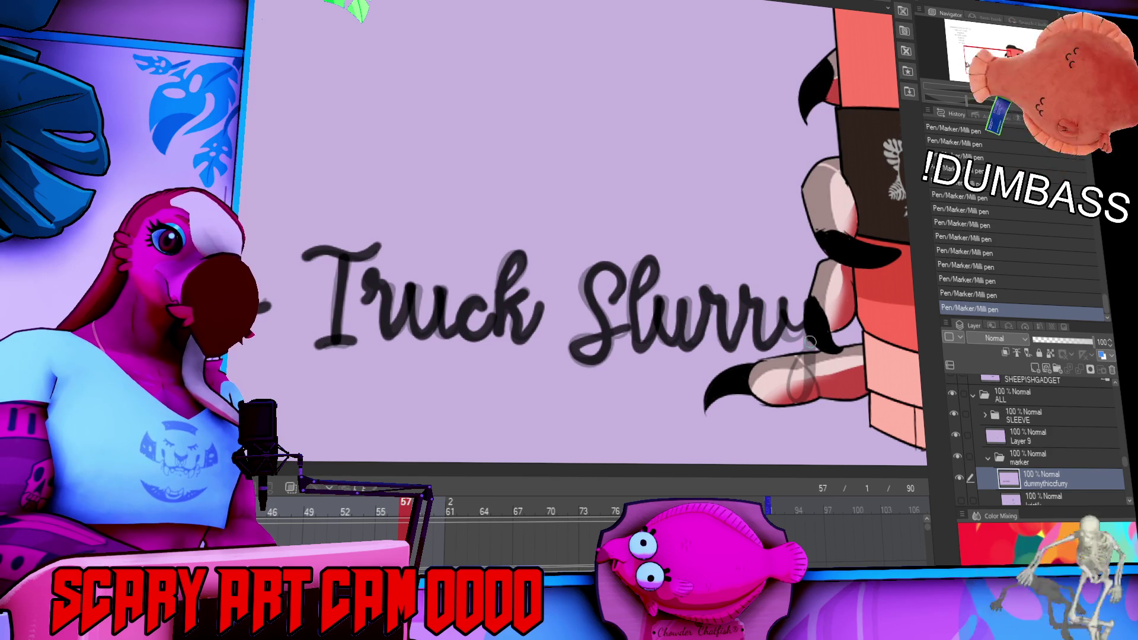
{"action": "key", "text": "ctrl+z"}
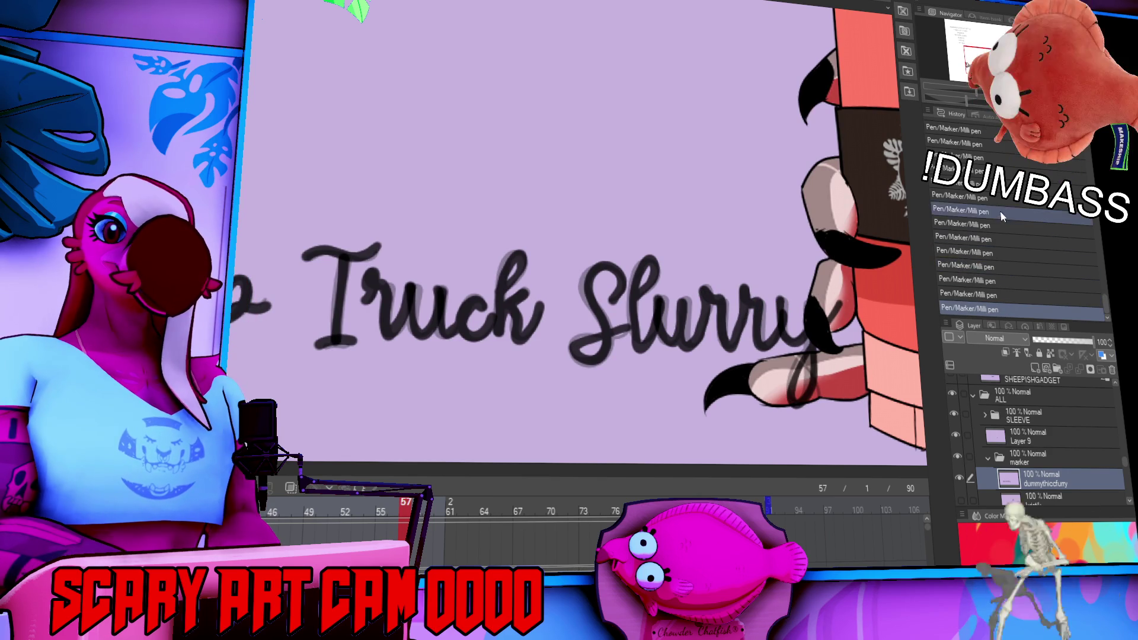
{"action": "scroll", "coordinate": [757, 183], "scroll_direction": "down", "scroll_amount": 1}
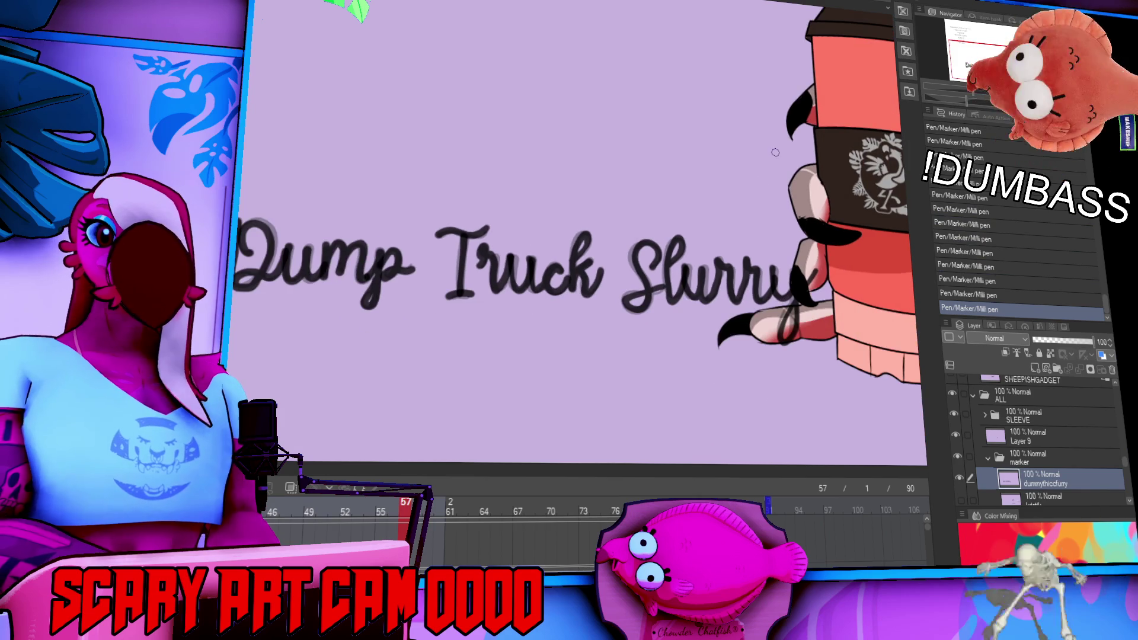
Restack the lettering so 'Dump' and 'Truck' sit above 'Slurry'.
{"action": "scroll", "coordinate": [775, 155], "scroll_direction": "down", "scroll_amount": 1}
{"action": "scroll", "coordinate": [781, 164], "scroll_direction": "up", "scroll_amount": 3}
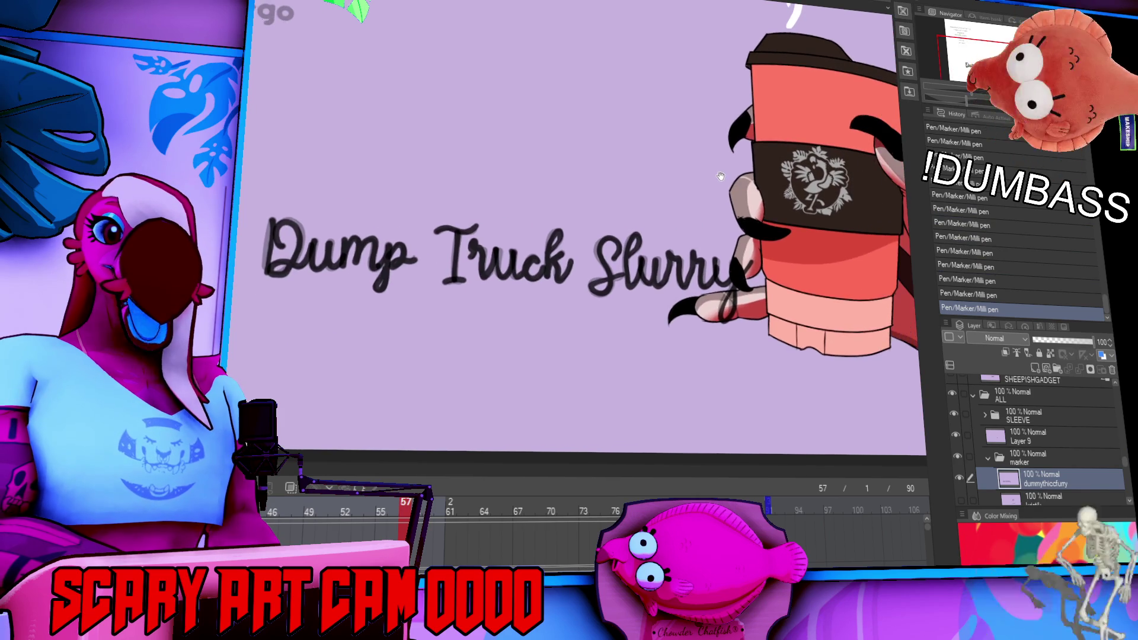
{"action": "left_click_drag", "start_coordinate": [662, 230], "coordinate": [651, 243]}
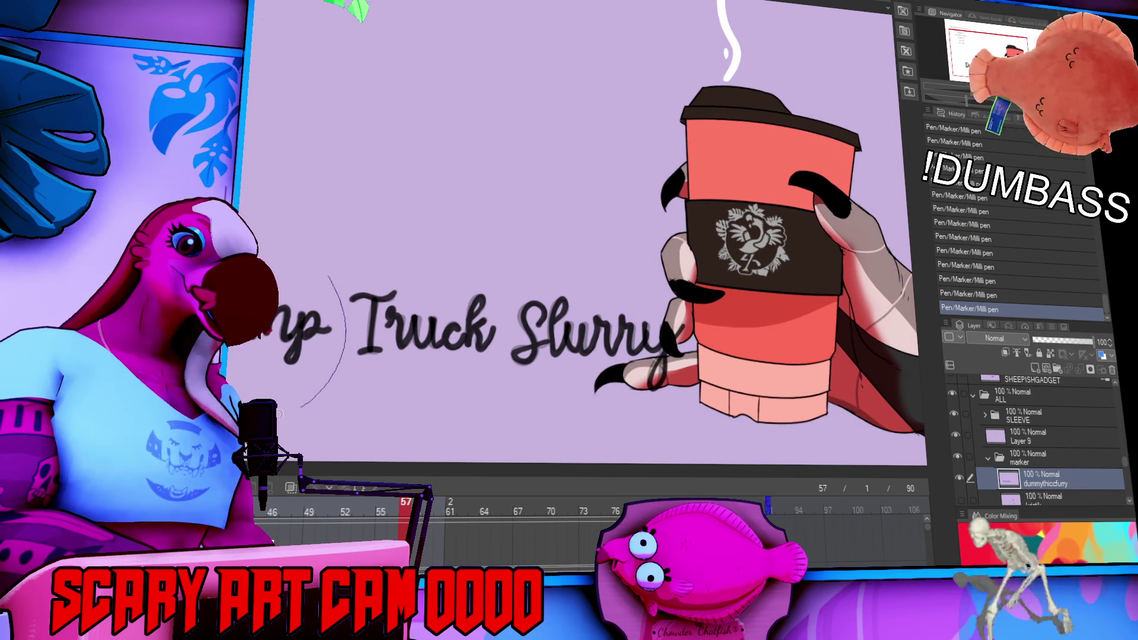
{"action": "left_click_drag", "start_coordinate": [285, 330], "coordinate": [404, 259]}
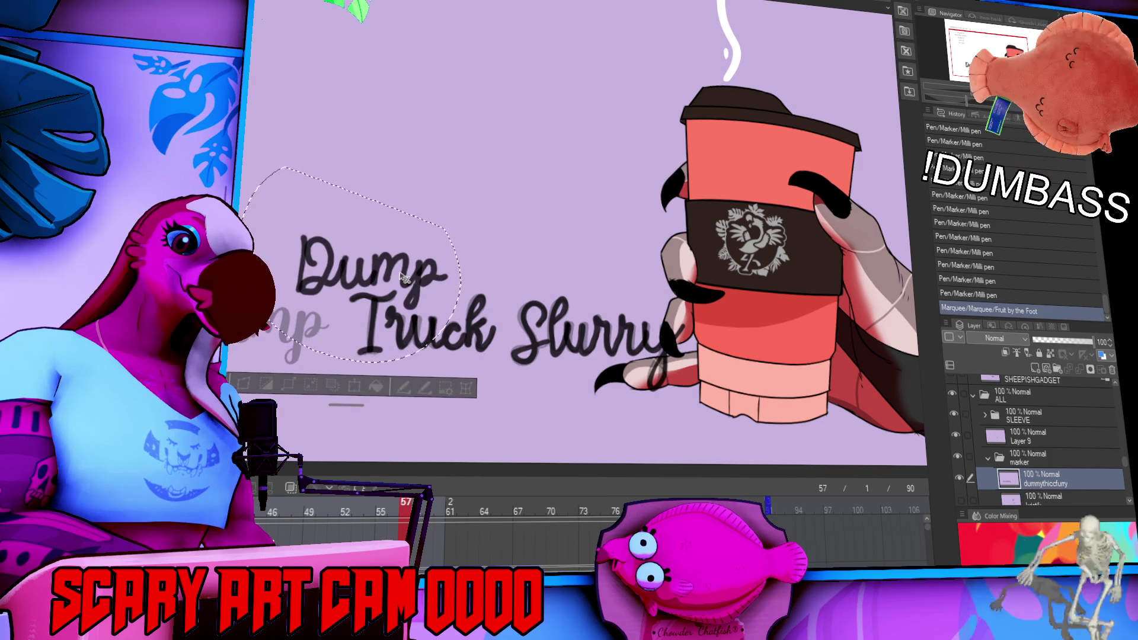
{"action": "mouse_move", "coordinate": [436, 202]}
{"action": "left_mouse_down"}
{"action": "mouse_move", "coordinate": [646, 265]}
{"action": "mouse_move", "coordinate": [476, 275]}
{"action": "mouse_move", "coordinate": [459, 294]}
{"action": "mouse_move", "coordinate": [533, 248]}
{"action": "mouse_move", "coordinate": [618, 261]}
{"action": "mouse_move", "coordinate": [559, 261]}
{"action": "mouse_move", "coordinate": [574, 235]}
{"action": "left_mouse_up"}
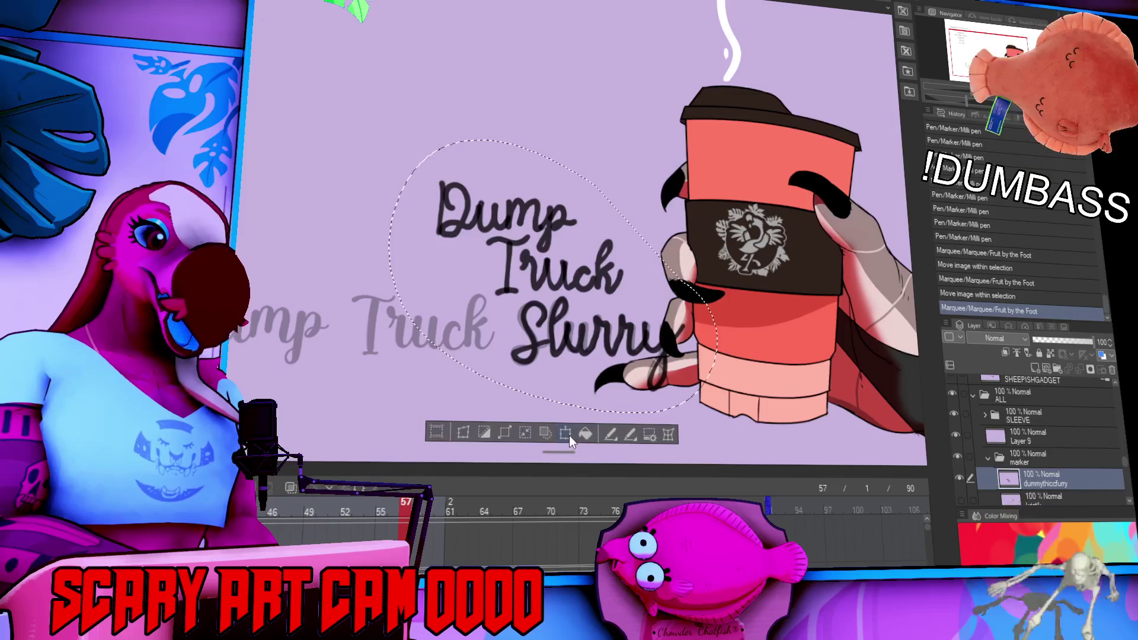
Rotate the lettering counter-clockwise and move it onto the cup's red band.
{"action": "left_click", "coordinate": [567, 434]}
{"action": "mouse_move", "coordinate": [774, 389]}
{"action": "left_mouse_down"}
{"action": "mouse_move", "coordinate": [783, 341]}
{"action": "mouse_move", "coordinate": [637, 294]}
{"action": "mouse_move", "coordinate": [860, 354]}
{"action": "mouse_move", "coordinate": [811, 358]}
{"action": "left_mouse_up"}
{"action": "mouse_move", "coordinate": [748, 320]}
{"action": "left_mouse_down"}
{"action": "mouse_move", "coordinate": [880, 320]}
{"action": "mouse_move", "coordinate": [848, 331]}
{"action": "left_mouse_up"}
{"action": "key", "text": "Return"}
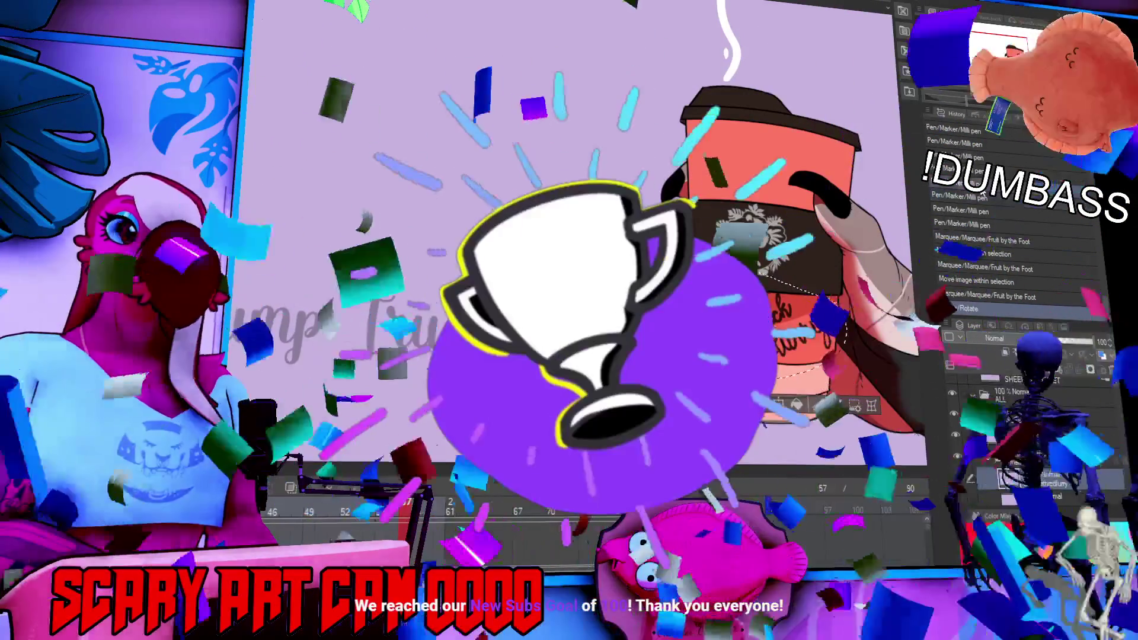
Erase two stray marks near the sleeve lettering, deselect, and zoom in on the cup.
{"action": "mouse_move", "coordinate": [794, 332]}
{"action": "left_mouse_down"}
{"action": "mouse_move", "coordinate": [818, 344]}
{"action": "mouse_move", "coordinate": [777, 355]}
{"action": "left_mouse_up"}
{"action": "mouse_move", "coordinate": [872, 343]}
{"action": "left_mouse_down"}
{"action": "mouse_move", "coordinate": [889, 360]}
{"action": "mouse_move", "coordinate": [899, 339]}
{"action": "left_mouse_up"}
{"action": "key", "text": "ctrl+d"}
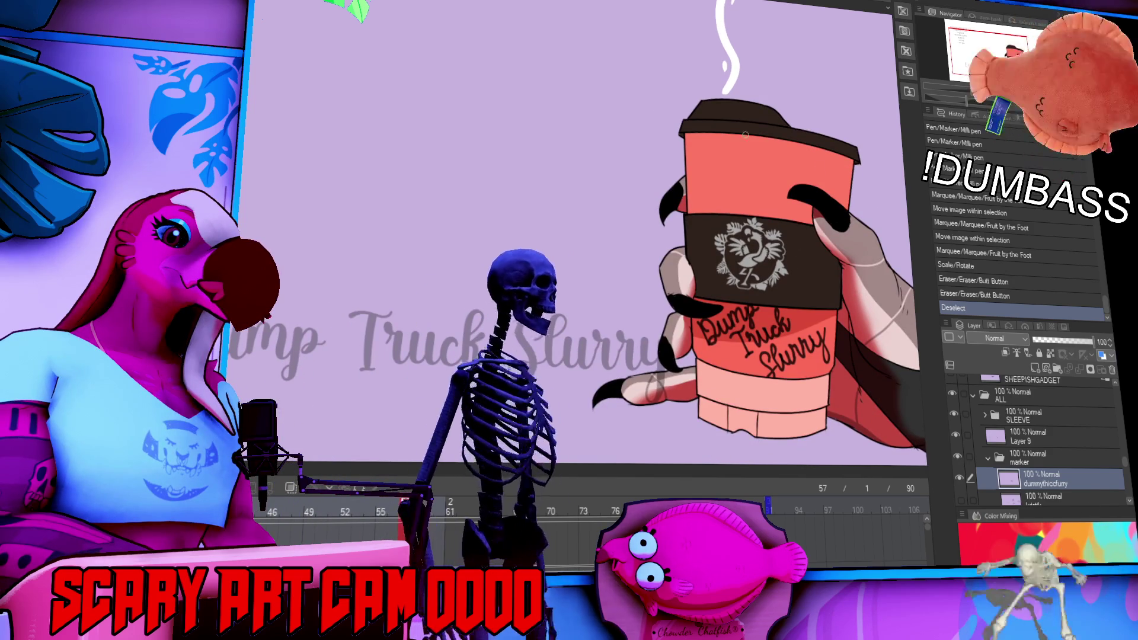
{"action": "left_click_drag", "start_coordinate": [866, 275], "coordinate": [833, 302]}
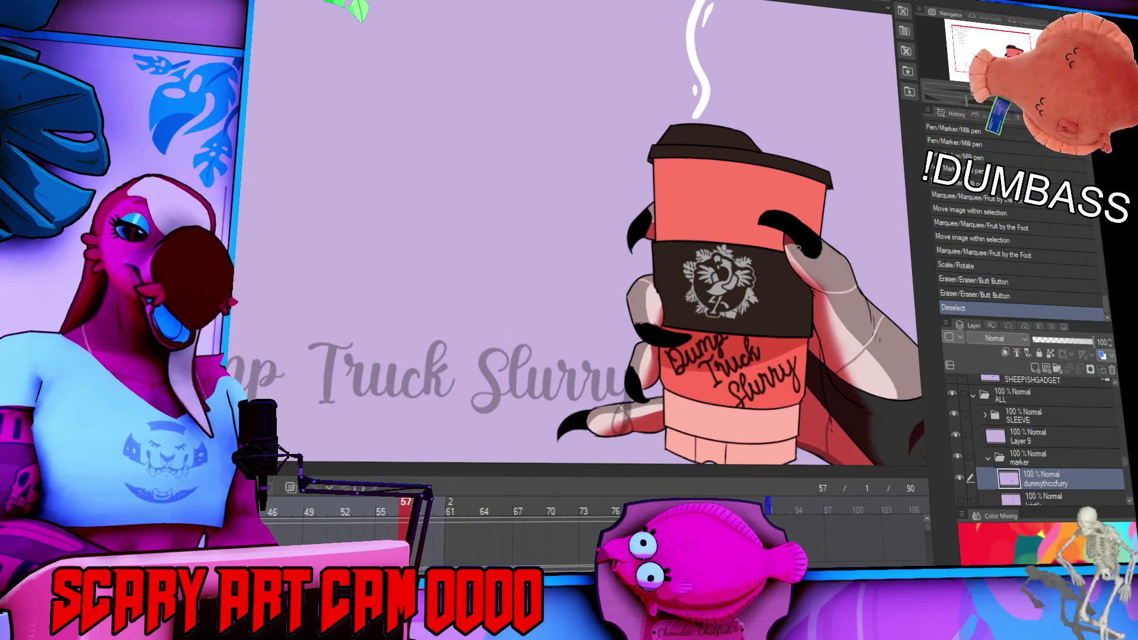
{"action": "left_click_drag", "start_coordinate": [777, 228], "coordinate": [746, 255]}
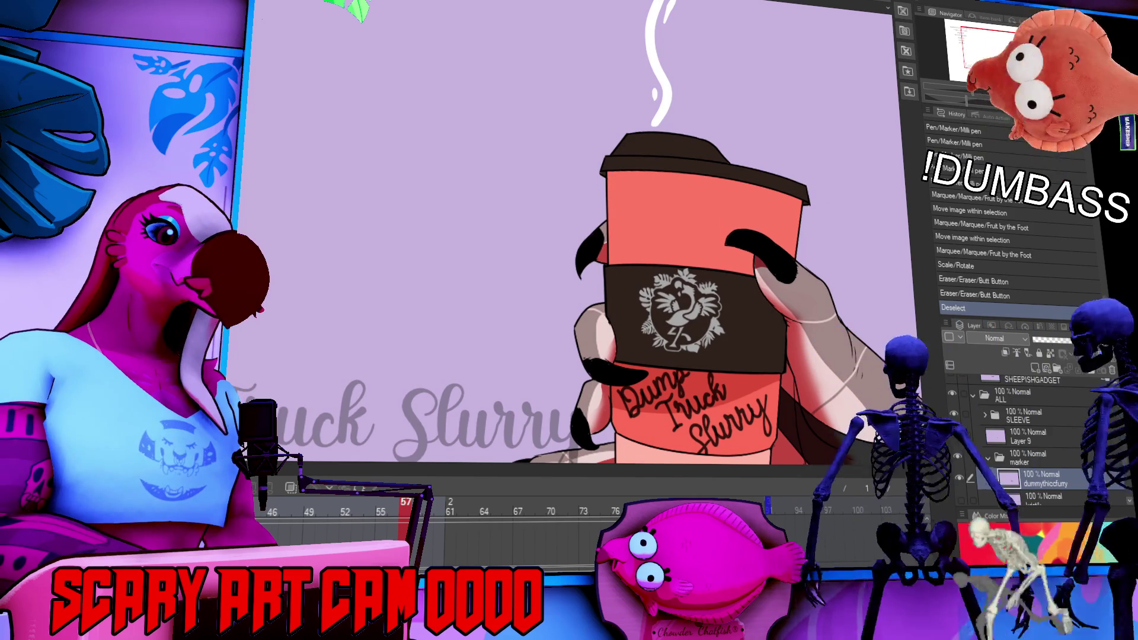
Draw a marker doodle on the cup's upper left, redoing the first arc.
{"action": "left_click_drag", "start_coordinate": [704, 245], "coordinate": [683, 256]}
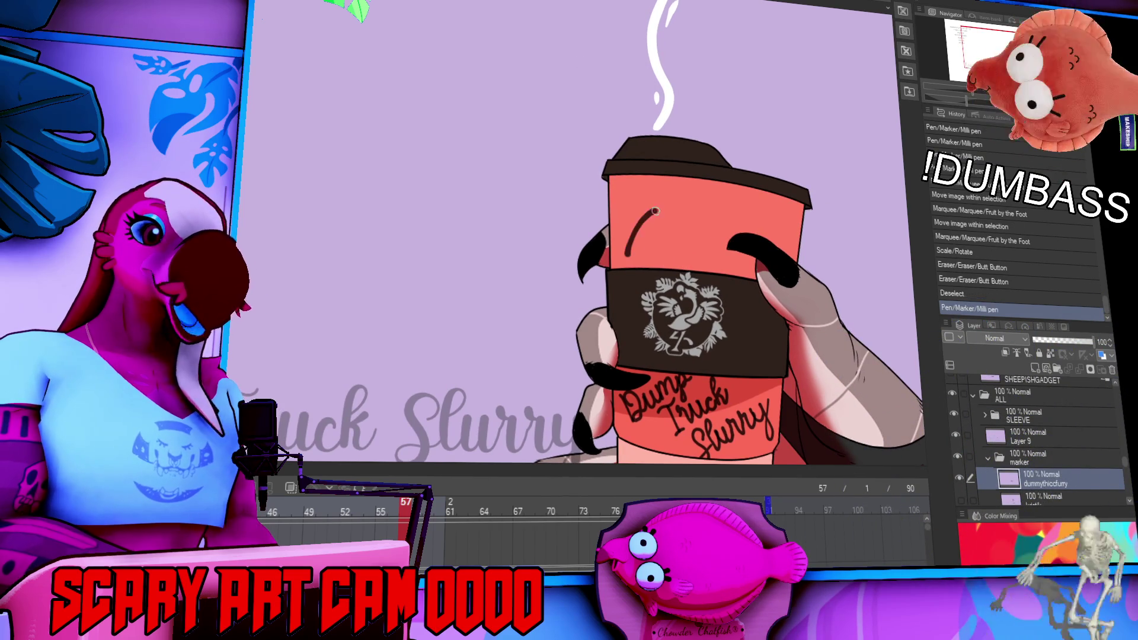
{"action": "left_click_drag", "start_coordinate": [665, 211], "coordinate": [620, 256]}
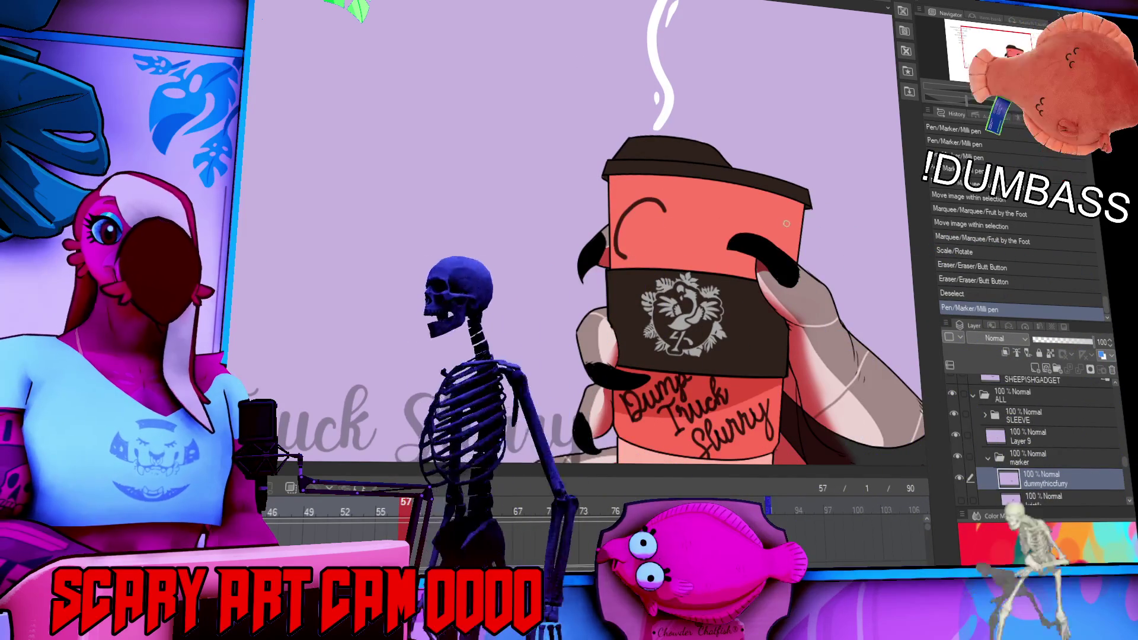
{"action": "key", "text": "ctrl+z"}
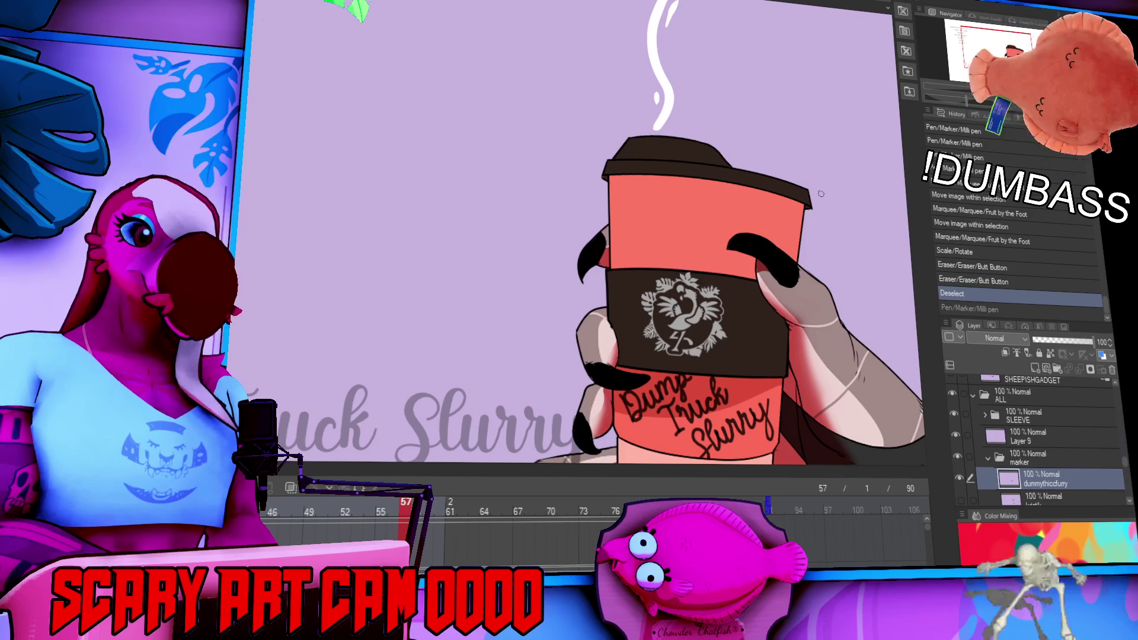
{"action": "left_click_drag", "start_coordinate": [801, 196], "coordinate": [827, 226]}
{"action": "left_click_drag", "start_coordinate": [749, 210], "coordinate": [731, 231]}
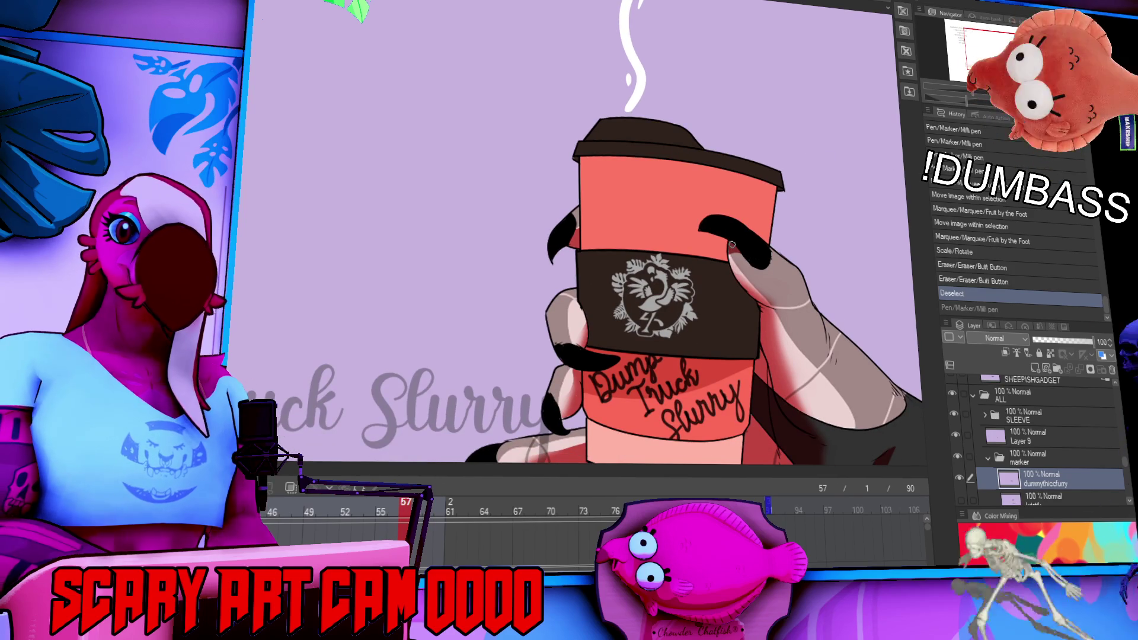
{"action": "left_click_drag", "start_coordinate": [722, 240], "coordinate": [748, 267]}
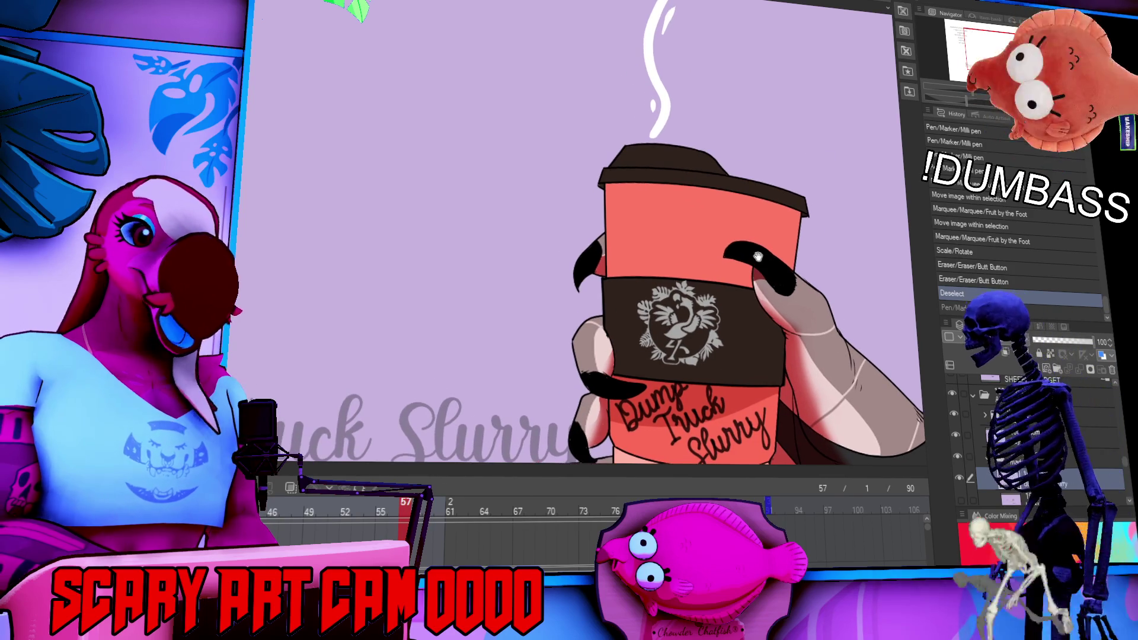
{"action": "mouse_move", "coordinate": [615, 218]}
{"action": "left_mouse_down"}
{"action": "mouse_move", "coordinate": [653, 205]}
{"action": "mouse_move", "coordinate": [632, 235]}
{"action": "mouse_move", "coordinate": [671, 191]}
{"action": "mouse_move", "coordinate": [698, 229]}
{"action": "left_mouse_up"}
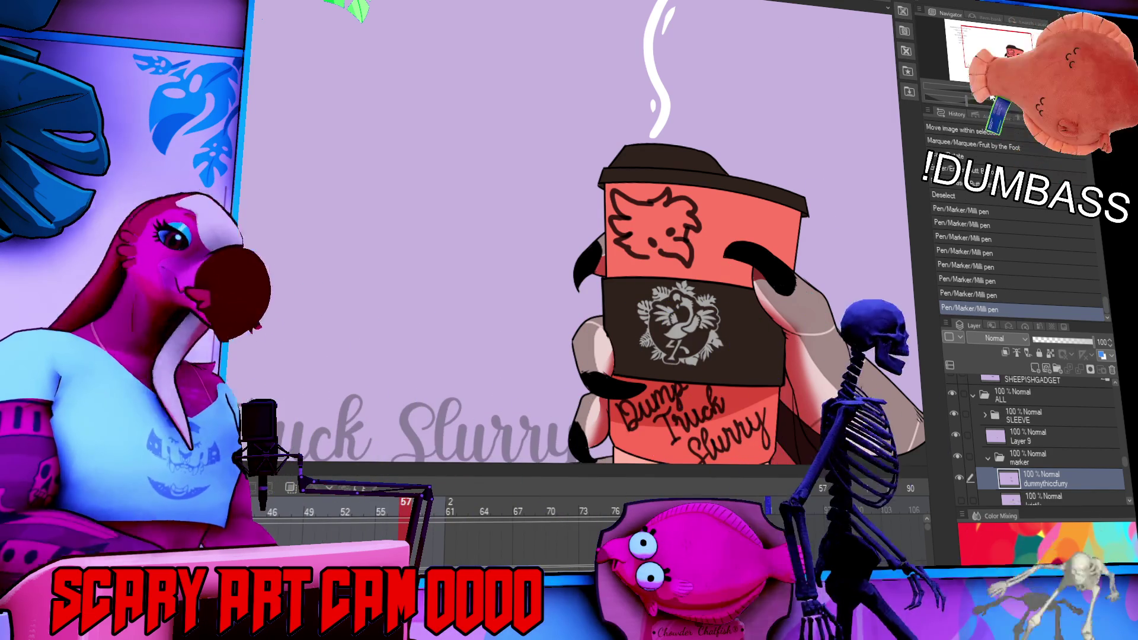
Ink more strokes along the cup's left edge and around the creature's head.
{"action": "left_click_drag", "start_coordinate": [809, 287], "coordinate": [829, 252]}
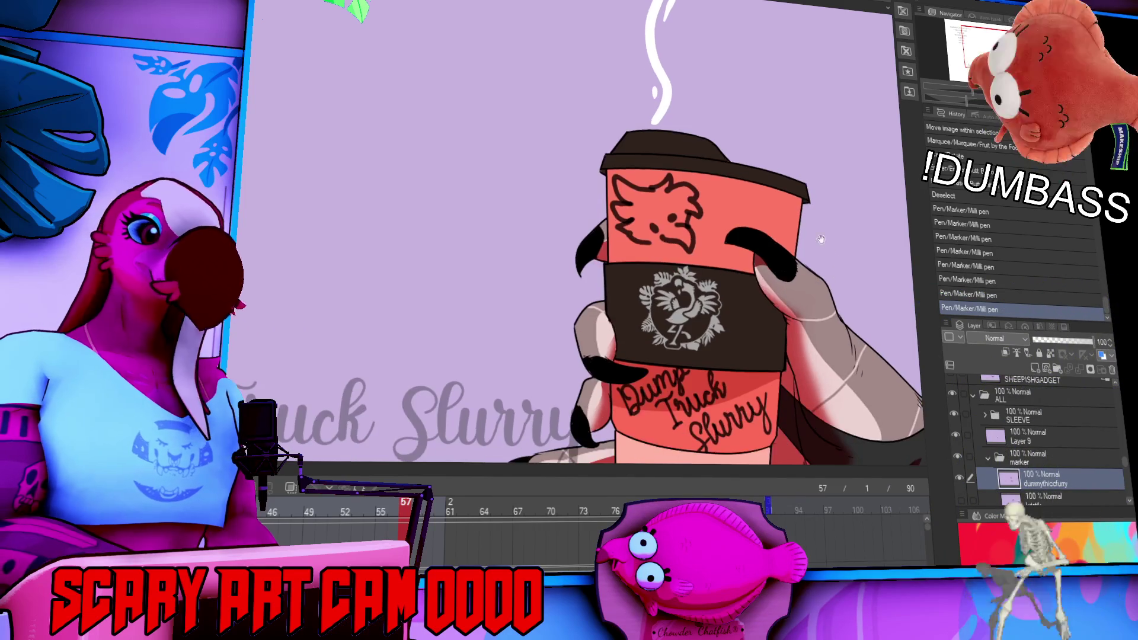
{"action": "left_click_drag", "start_coordinate": [620, 233], "coordinate": [617, 260]}
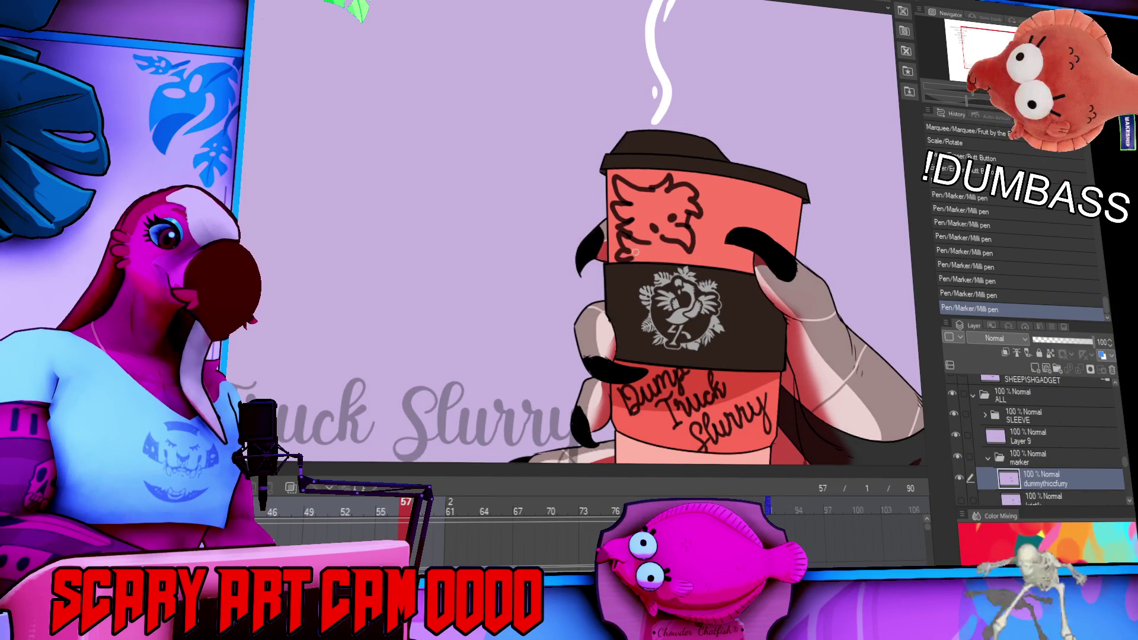
{"action": "mouse_move", "coordinate": [697, 224]}
{"action": "left_mouse_down"}
{"action": "mouse_move", "coordinate": [706, 212]}
{"action": "mouse_move", "coordinate": [711, 244]}
{"action": "left_mouse_up"}
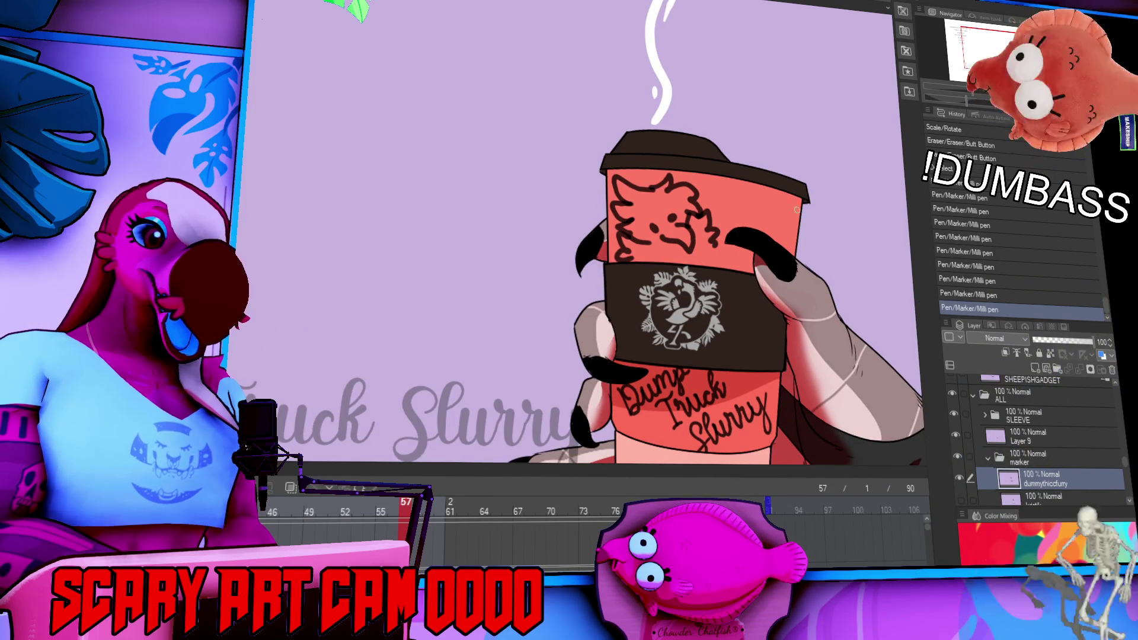
{"action": "mouse_move", "coordinate": [866, 263]}
{"action": "left_mouse_down"}
{"action": "mouse_move", "coordinate": [871, 244]}
{"action": "mouse_move", "coordinate": [850, 211]}
{"action": "left_mouse_up"}
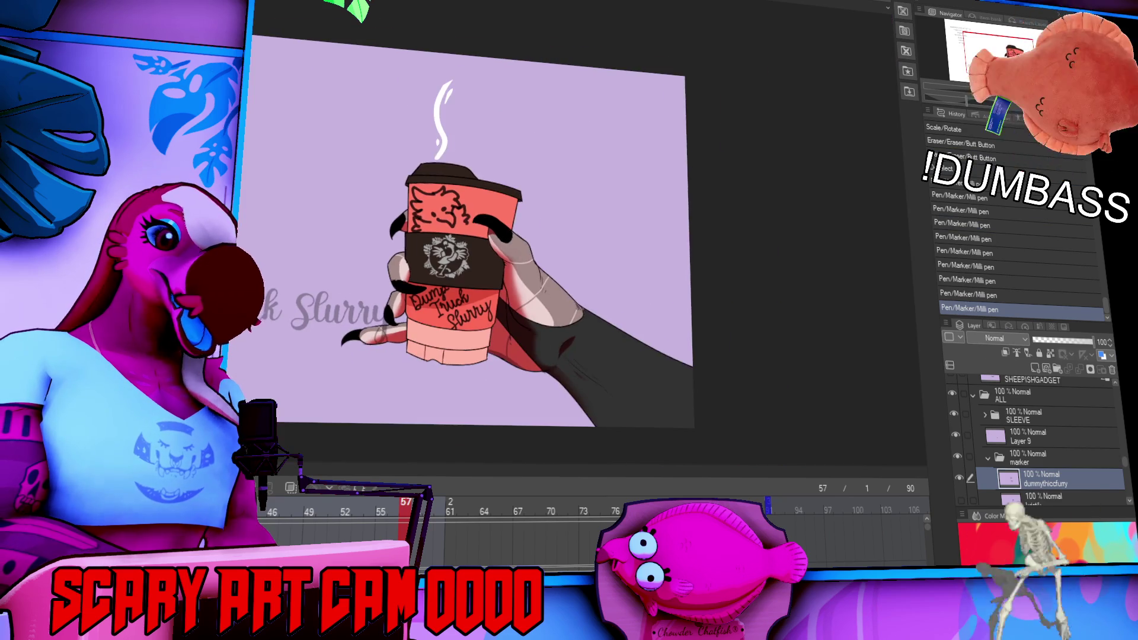
{"action": "key", "text": "ctrl+minus"}
{"action": "left_click_drag", "start_coordinate": [324, 338], "coordinate": [356, 343]}
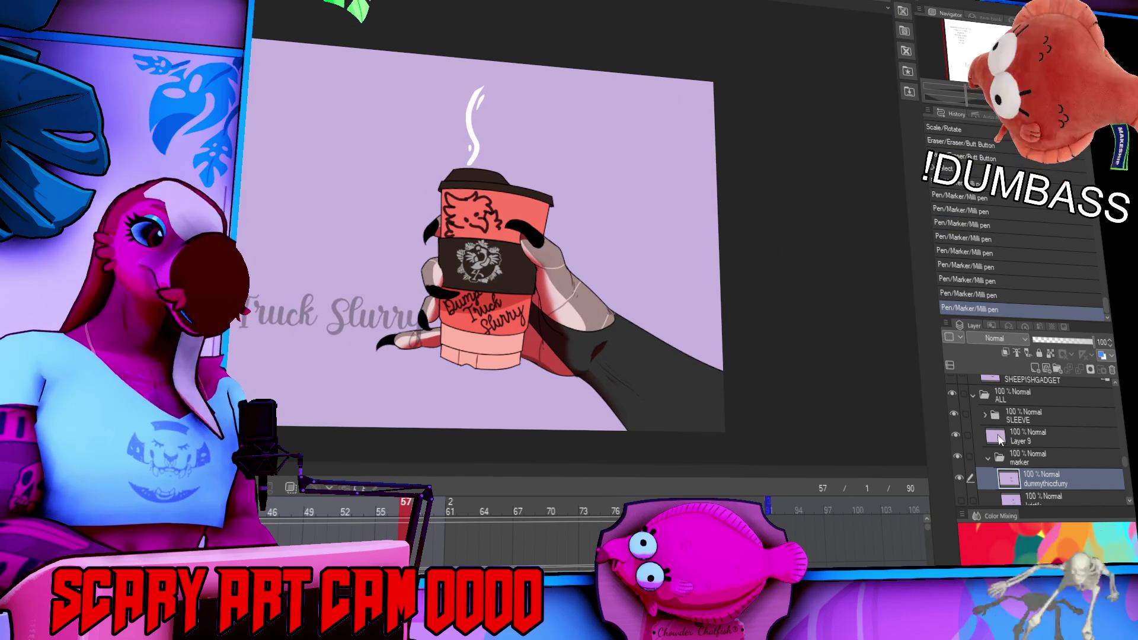
Hide the dummythiccfurry layer and delete the faint watermark text.
{"action": "left_click", "coordinate": [961, 479]}
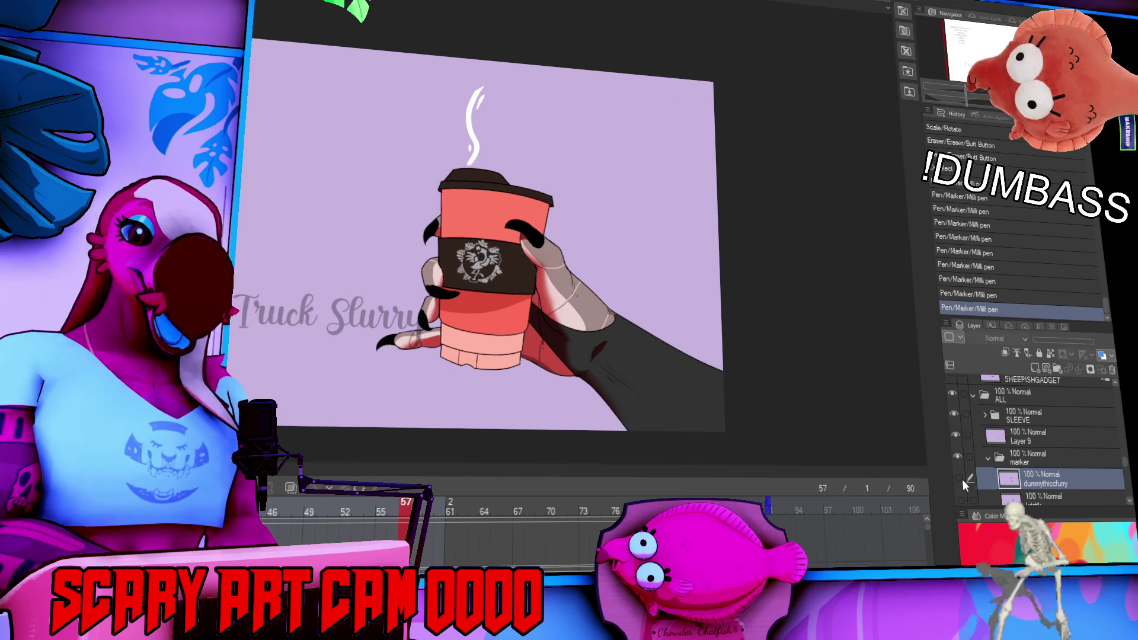
{"action": "left_click", "coordinate": [356, 315]}
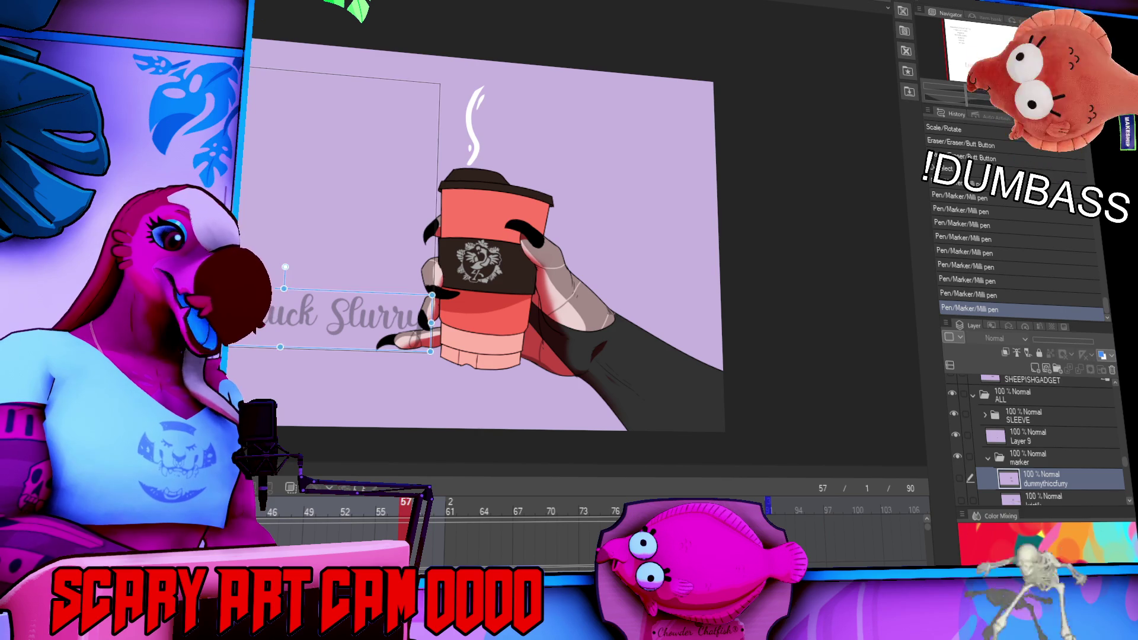
{"action": "key", "text": "Delete"}
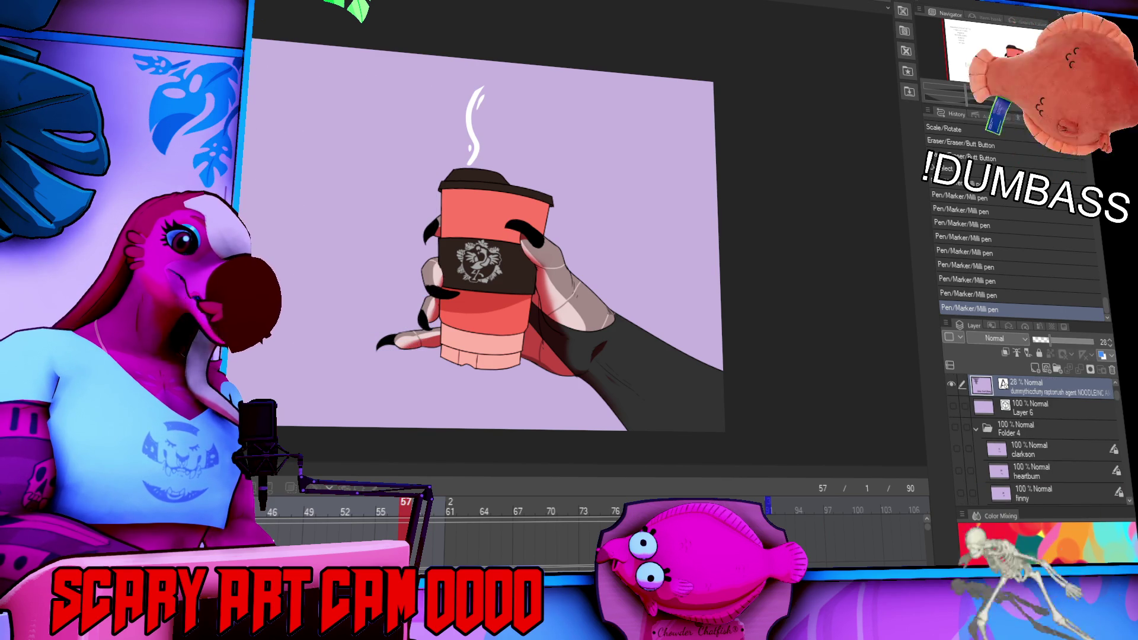
Place the new watermark text beside the cup, commit it, and select Layer 6.
{"action": "left_click_drag", "start_coordinate": [515, 380], "coordinate": [560, 380]}
{"action": "scroll", "coordinate": [560, 380], "scroll_direction": "up", "scroll_amount": 3}
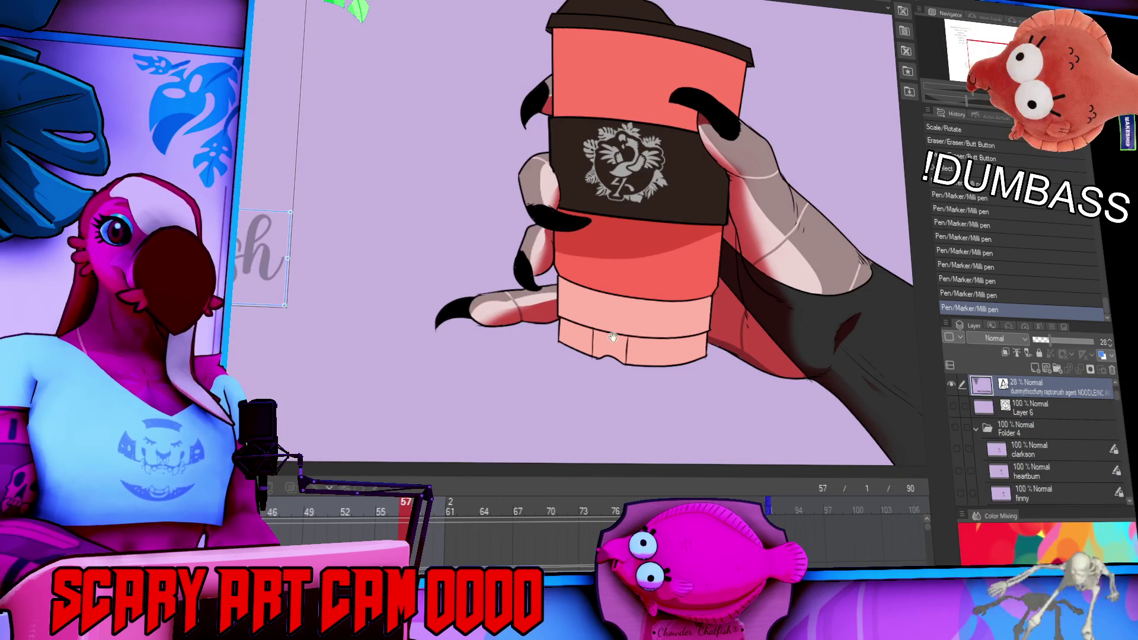
{"action": "scroll", "coordinate": [593, 237], "scroll_direction": "left", "scroll_amount": 5}
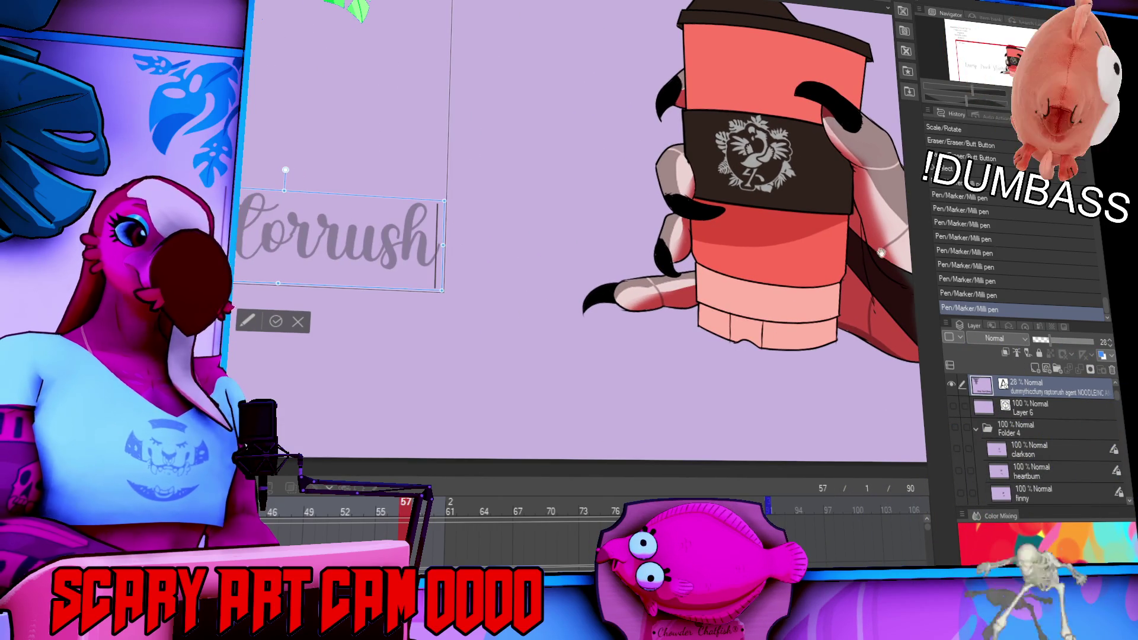
{"action": "key", "text": "Escape"}
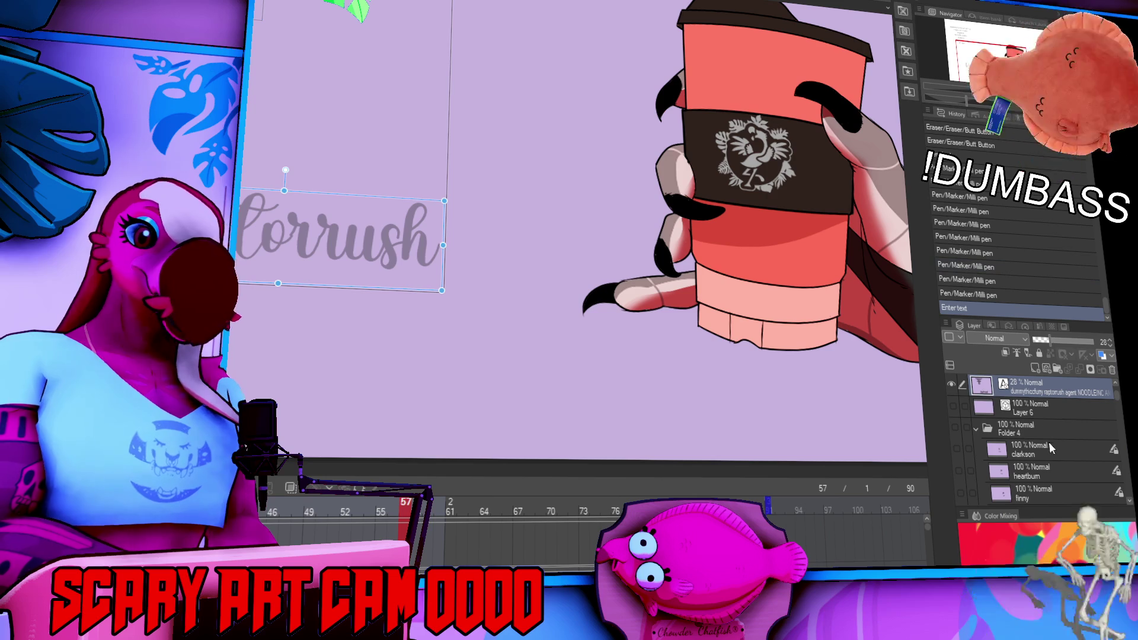
{"action": "left_click", "coordinate": [1045, 415]}
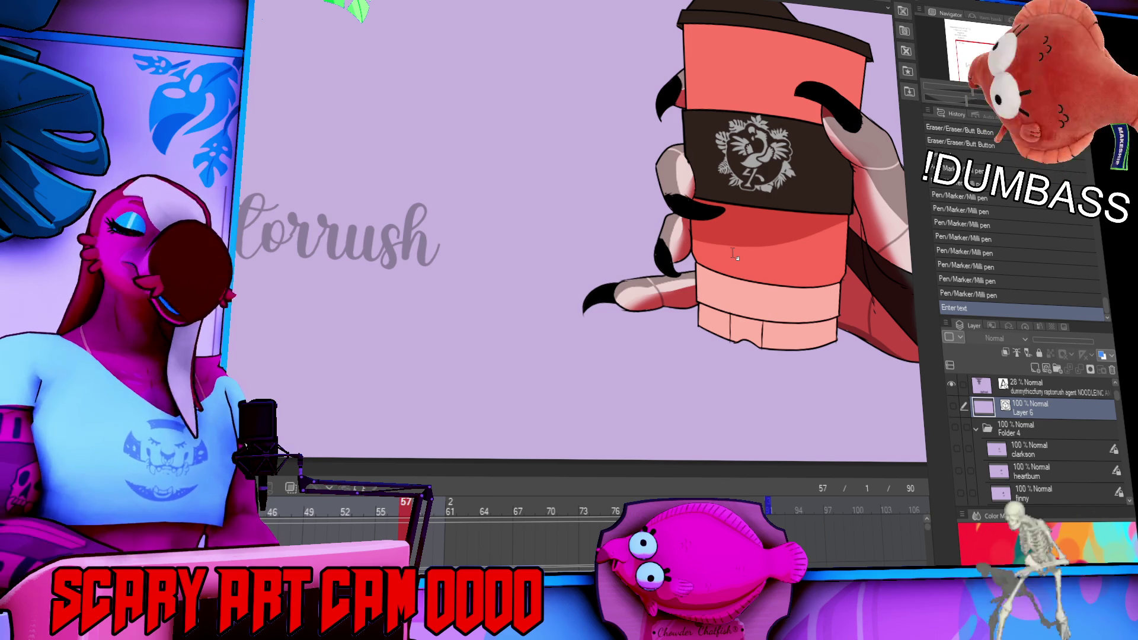
Edit the watermark so it ends in 'ture' plus the new surname, then commit it.
{"action": "left_click", "coordinate": [310, 223]}
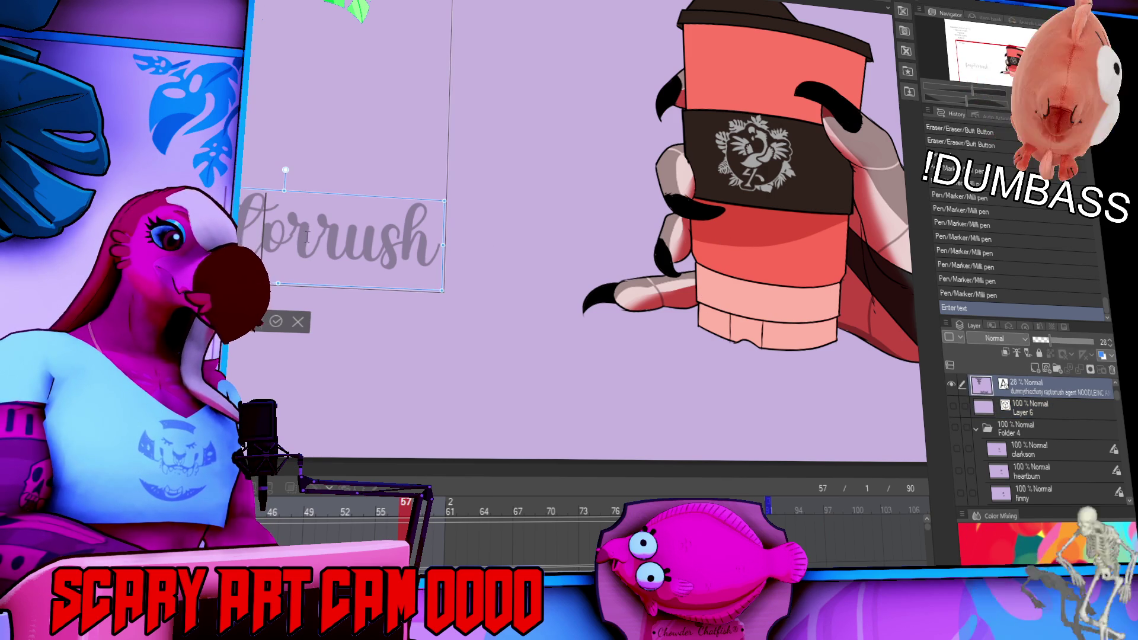
{"action": "left_click_drag", "start_coordinate": [317, 237], "coordinate": [243, 237]}
{"action": "type", "text": "ture"}
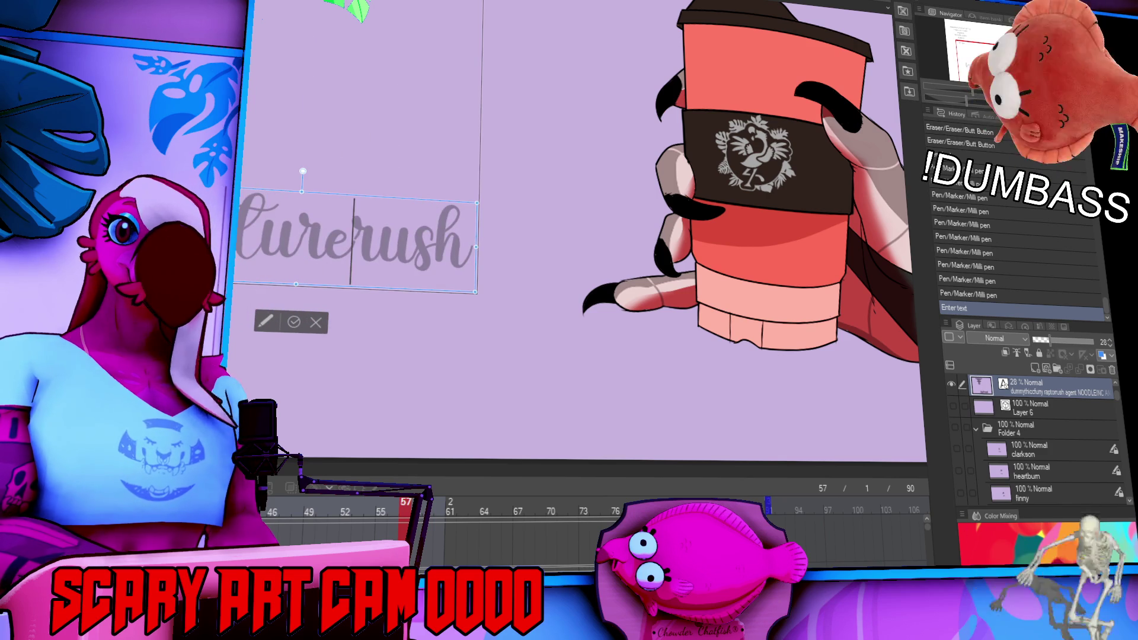
{"action": "key", "text": "Delete"}
{"action": "key", "text": "Delete"}
{"action": "key", "text": "Delete"}
{"action": "key", "text": "Delete"}
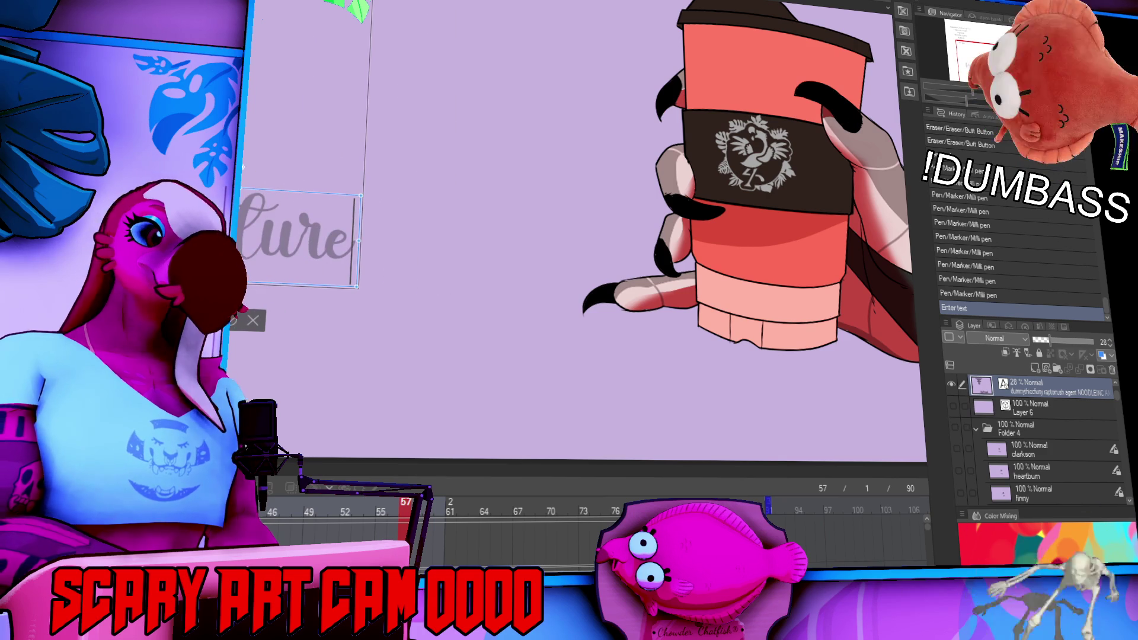
{"action": "type", "text": "f"}
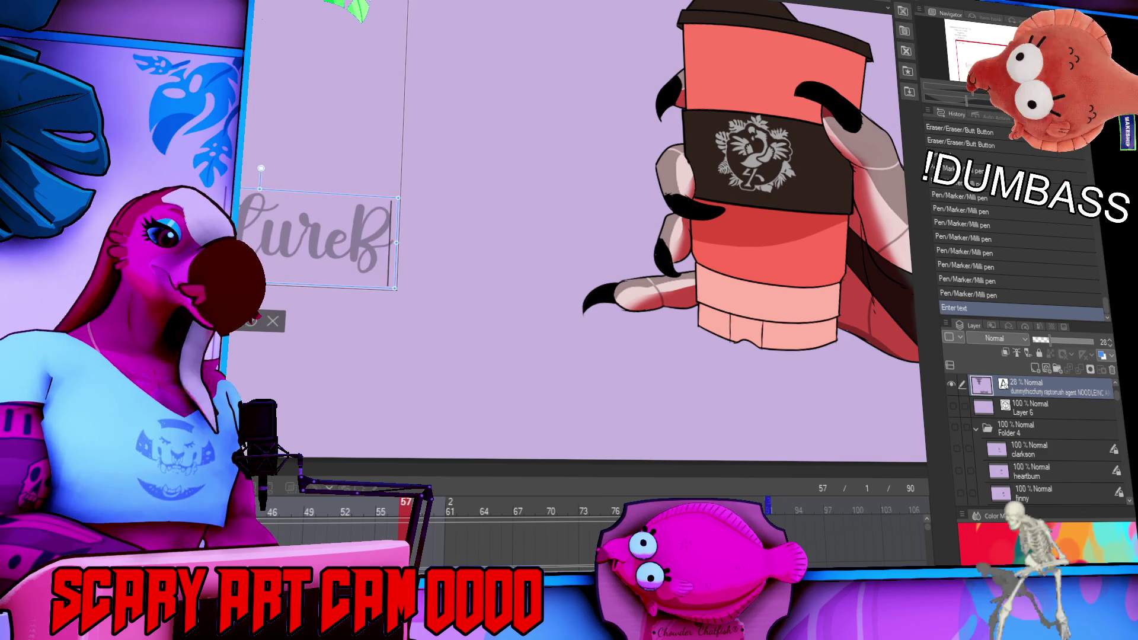
{"action": "key", "text": "BackSpace"}
{"action": "type", "text": "Blush"}
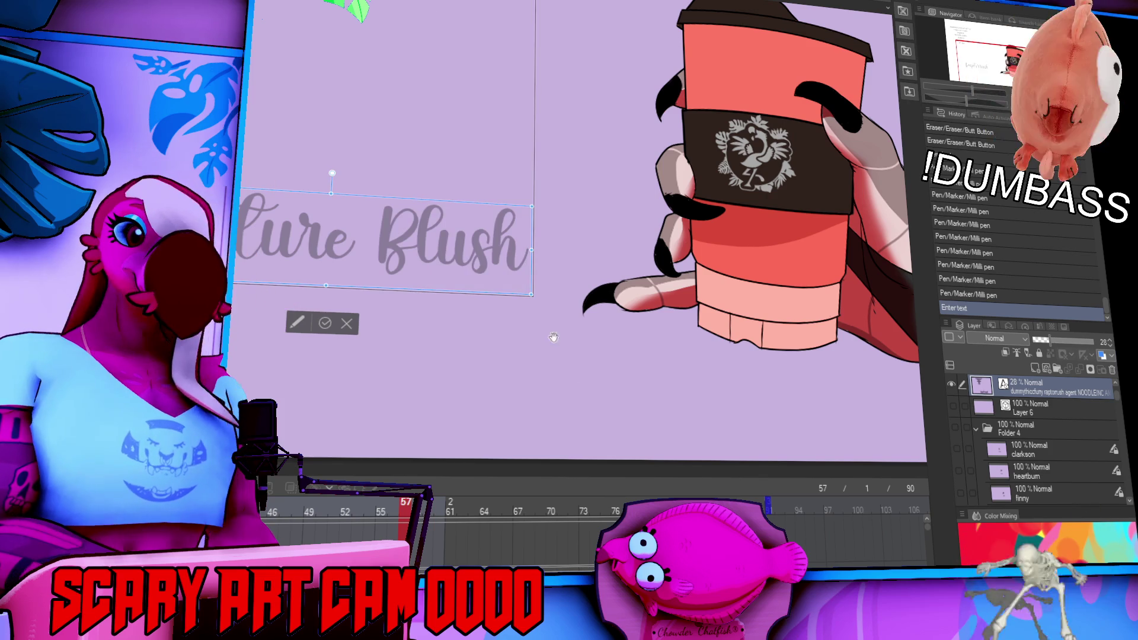
{"action": "key", "text": "Escape"}
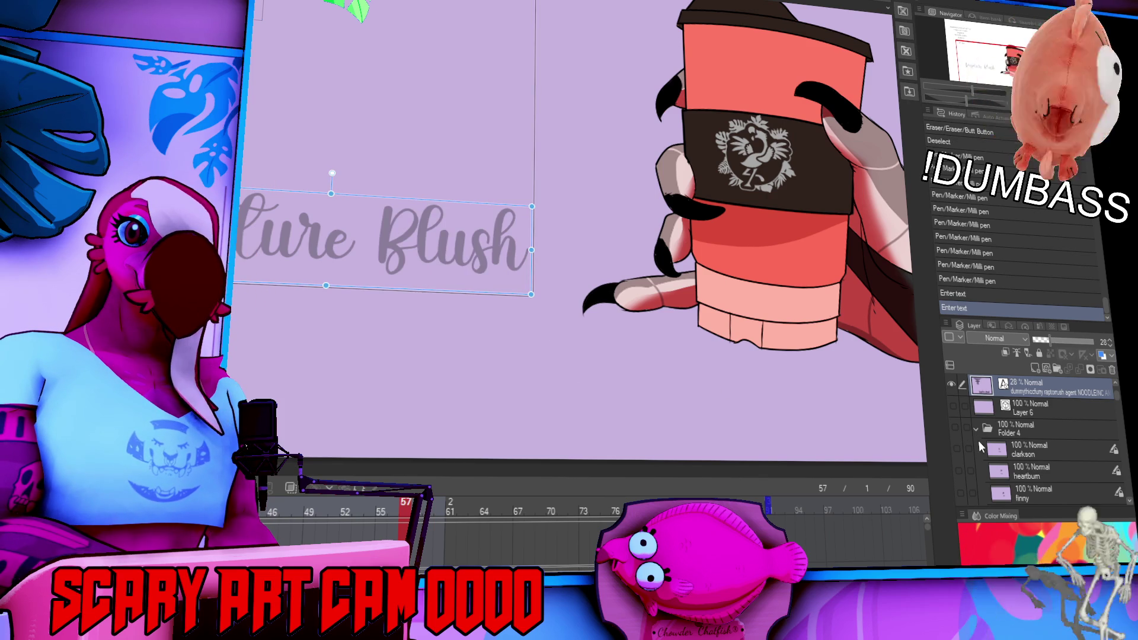
{"action": "left_click", "coordinate": [977, 428]}
Add a raster layer above the previous viewer's layer, named with the new viewer's username.
{"action": "scroll", "coordinate": [1015, 455], "scroll_direction": "down", "scroll_amount": 2}
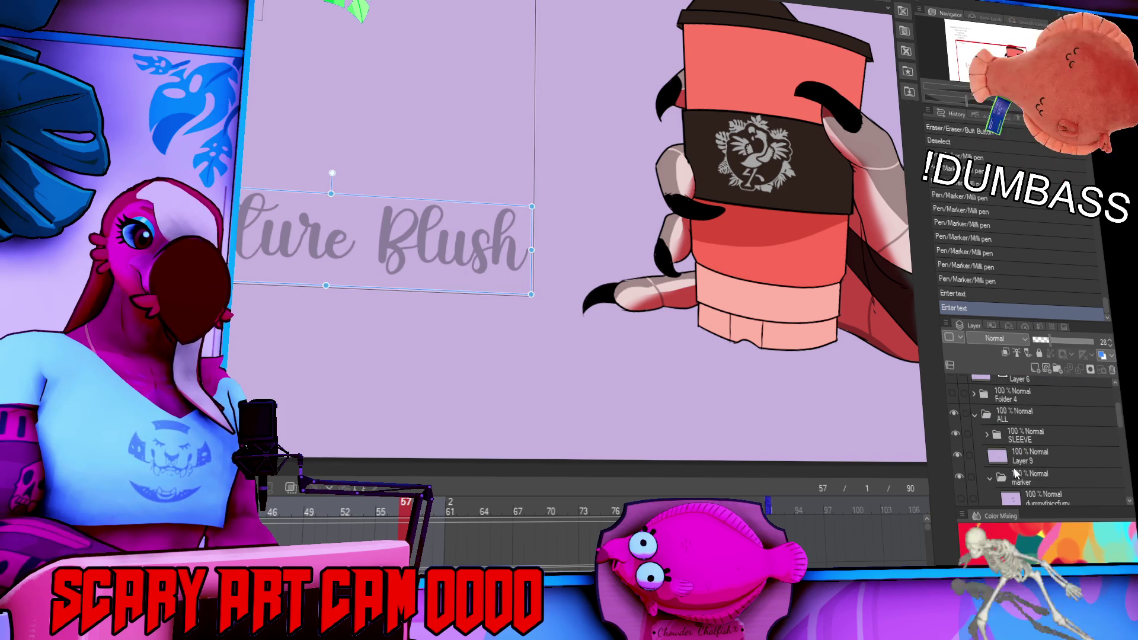
{"action": "left_click", "coordinate": [1024, 466]}
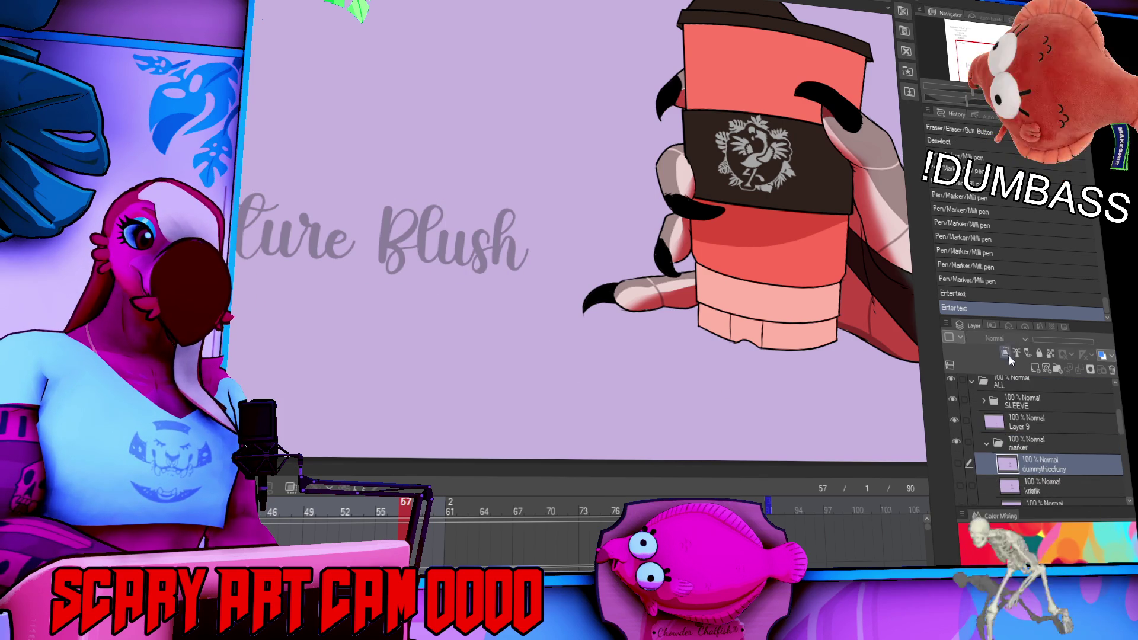
{"action": "key", "text": "ctrl+shift+n"}
{"action": "double_click", "coordinate": [1031, 469]}
{"action": "type", "text": "raptorush"}
{"action": "key", "text": "Return"}
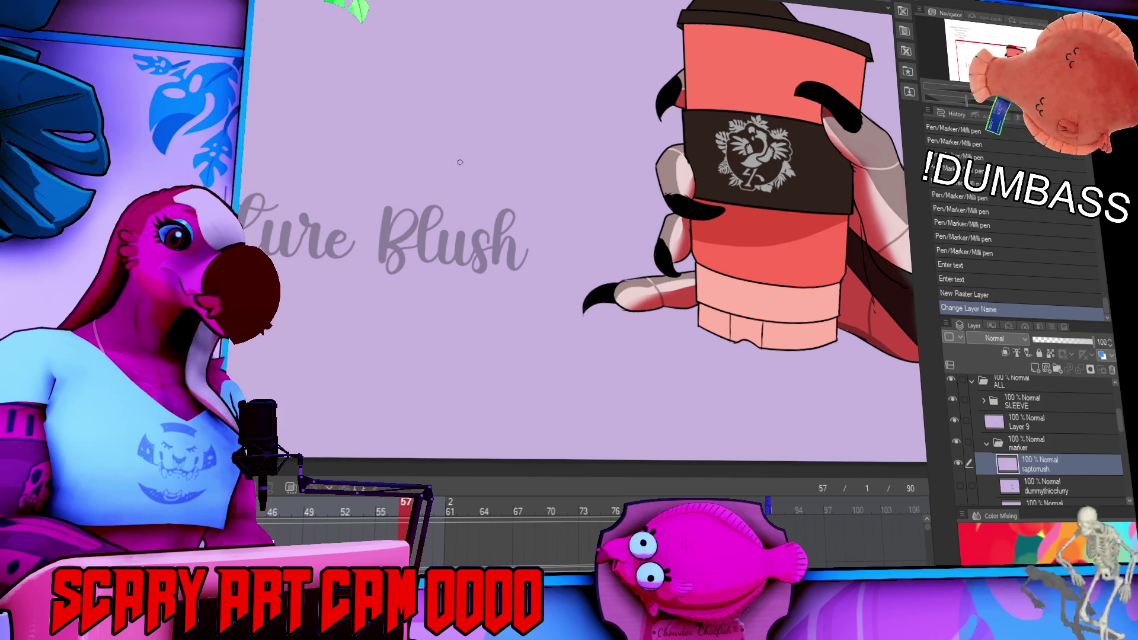
Trace the R, a and p of the first word in dark marker, redoing strokes.
{"action": "mouse_move", "coordinate": [460, 190]}
{"action": "left_mouse_down"}
{"action": "mouse_move", "coordinate": [567, 220]}
{"action": "mouse_move", "coordinate": [670, 223]}
{"action": "left_mouse_up"}
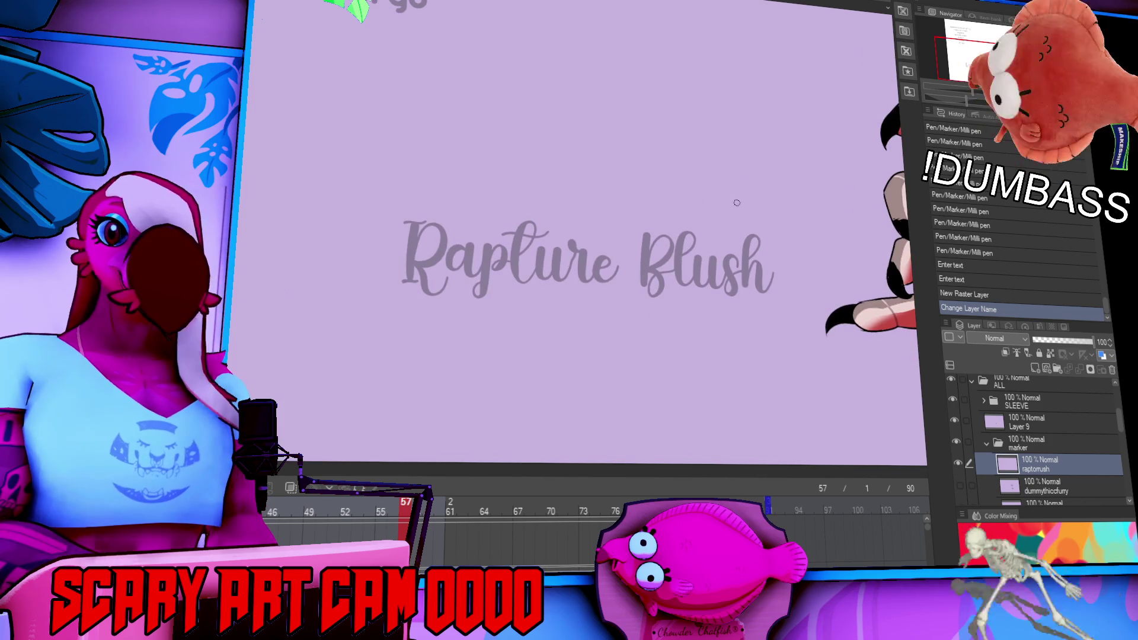
{"action": "left_click_drag", "start_coordinate": [363, 226], "coordinate": [476, 232]}
{"action": "key", "text": "ctrl+z"}
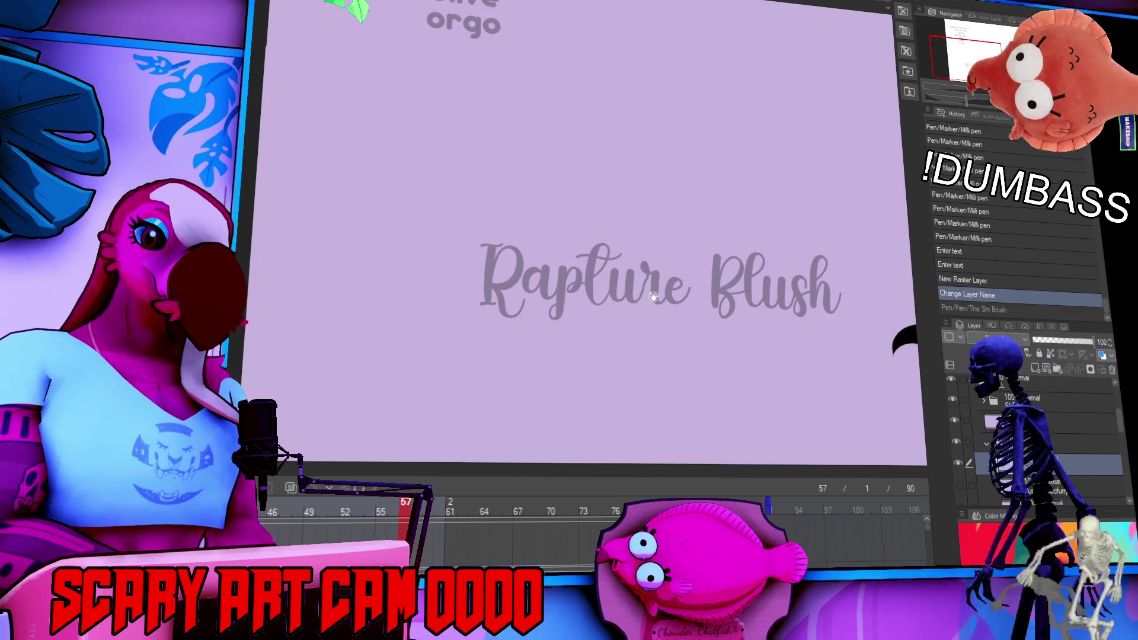
{"action": "left_click_drag", "start_coordinate": [474, 245], "coordinate": [498, 287]}
{"action": "left_click", "coordinate": [498, 286]}
{"action": "key", "text": "ctrl+z"}
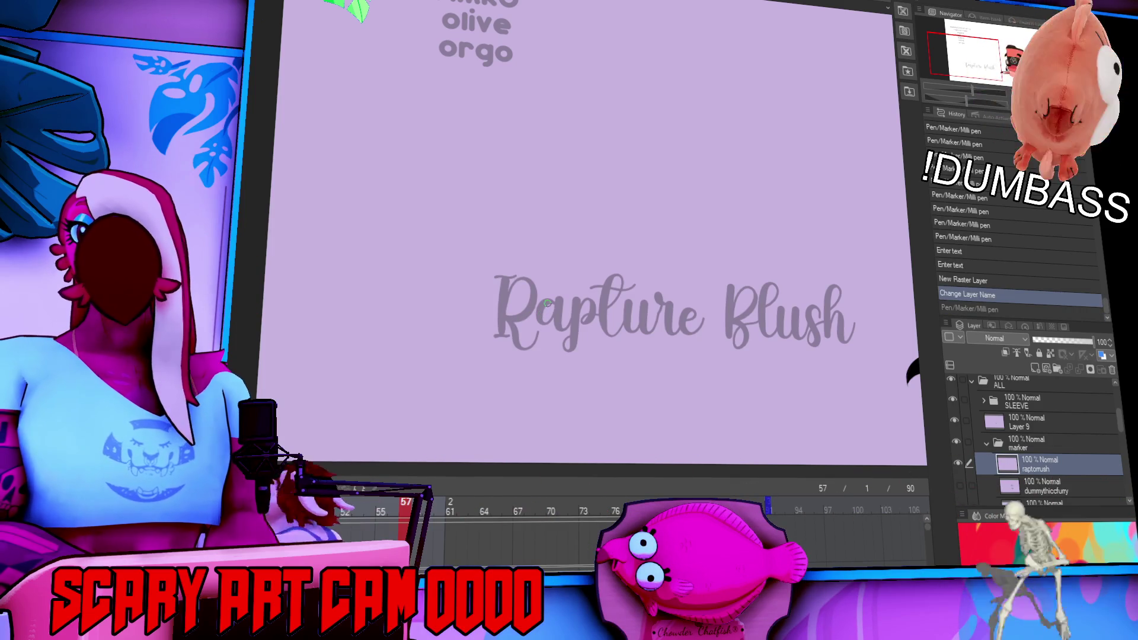
{"action": "key", "text": "ctrl+y"}
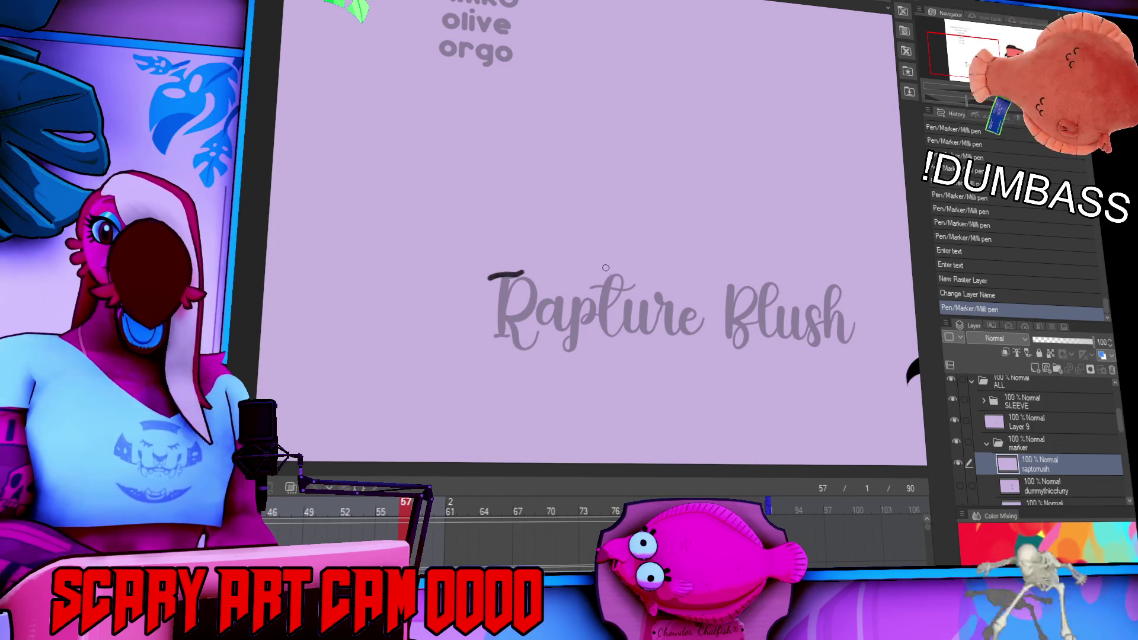
{"action": "key", "text": "ctrl+z"}
{"action": "mouse_move", "coordinate": [486, 277]}
{"action": "left_mouse_down"}
{"action": "mouse_move", "coordinate": [526, 271]}
{"action": "mouse_move", "coordinate": [503, 317]}
{"action": "mouse_move", "coordinate": [506, 269]}
{"action": "mouse_move", "coordinate": [507, 310]}
{"action": "mouse_move", "coordinate": [525, 302]}
{"action": "mouse_move", "coordinate": [541, 349]}
{"action": "left_mouse_up"}
{"action": "key", "text": "ctrl+z"}
{"action": "key", "text": "ctrl+z"}
{"action": "key", "text": "ctrl+y"}
{"action": "key", "text": "ctrl+z"}
{"action": "left_click_drag", "start_coordinate": [559, 299], "coordinate": [584, 301]}
{"action": "key", "text": "ctrl+z"}
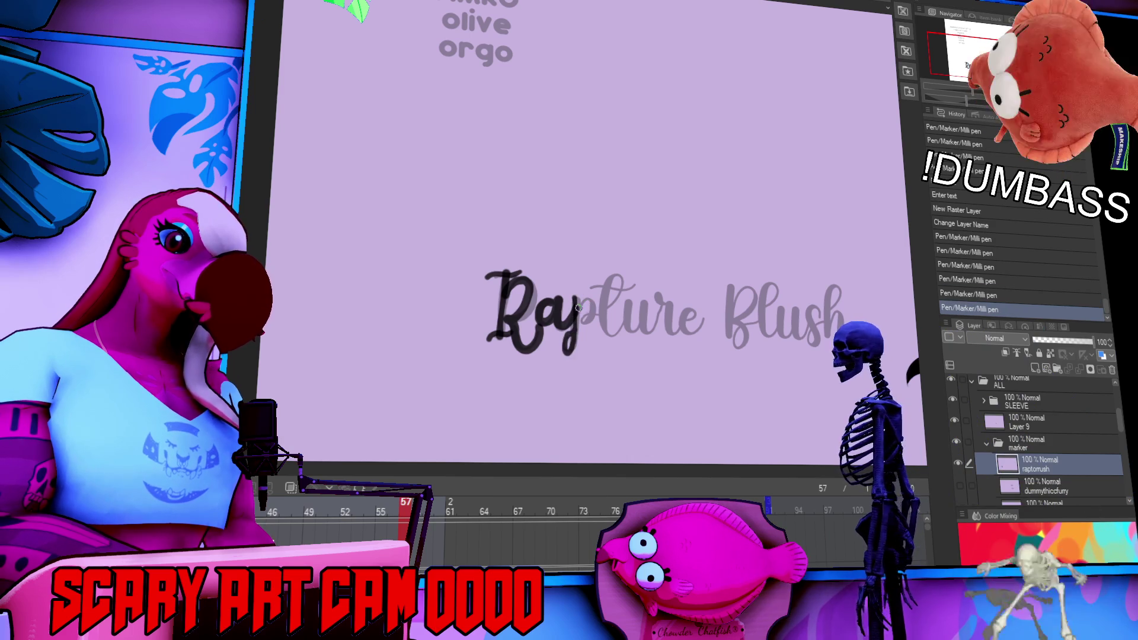
{"action": "mouse_move", "coordinate": [568, 325]}
{"action": "left_mouse_down"}
{"action": "mouse_move", "coordinate": [570, 342]}
{"action": "mouse_move", "coordinate": [598, 300]}
{"action": "mouse_move", "coordinate": [639, 277]}
{"action": "mouse_move", "coordinate": [629, 320]}
{"action": "left_mouse_up"}
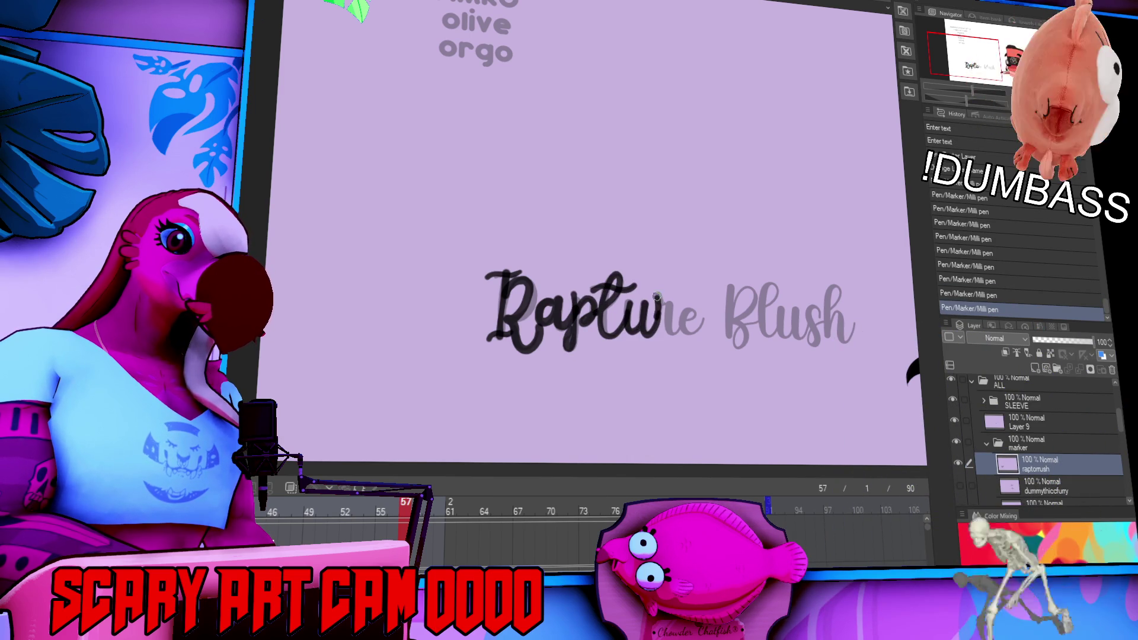
Ink the e of the first word, then the B and l of the second, retrying the l.
{"action": "mouse_move", "coordinate": [682, 320]}
{"action": "left_mouse_down"}
{"action": "mouse_move", "coordinate": [712, 318]}
{"action": "mouse_move", "coordinate": [729, 338]}
{"action": "left_mouse_up"}
{"action": "mouse_move", "coordinate": [732, 289]}
{"action": "left_mouse_down"}
{"action": "mouse_move", "coordinate": [736, 325]}
{"action": "mouse_move", "coordinate": [674, 273]}
{"action": "left_mouse_up"}
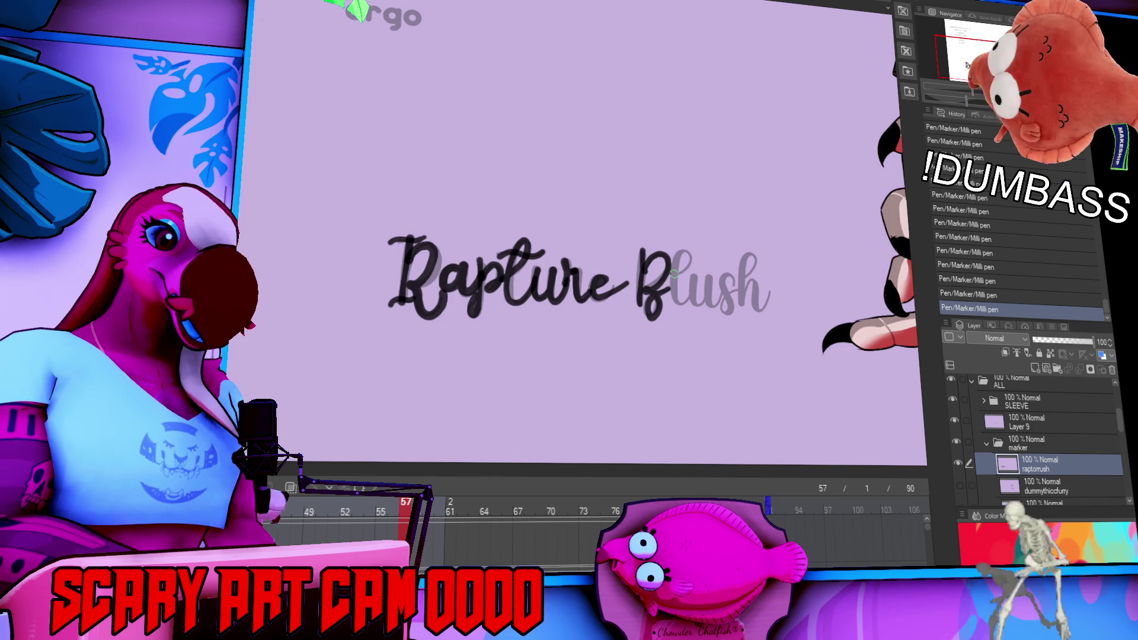
{"action": "key", "text": "ctrl+z"}
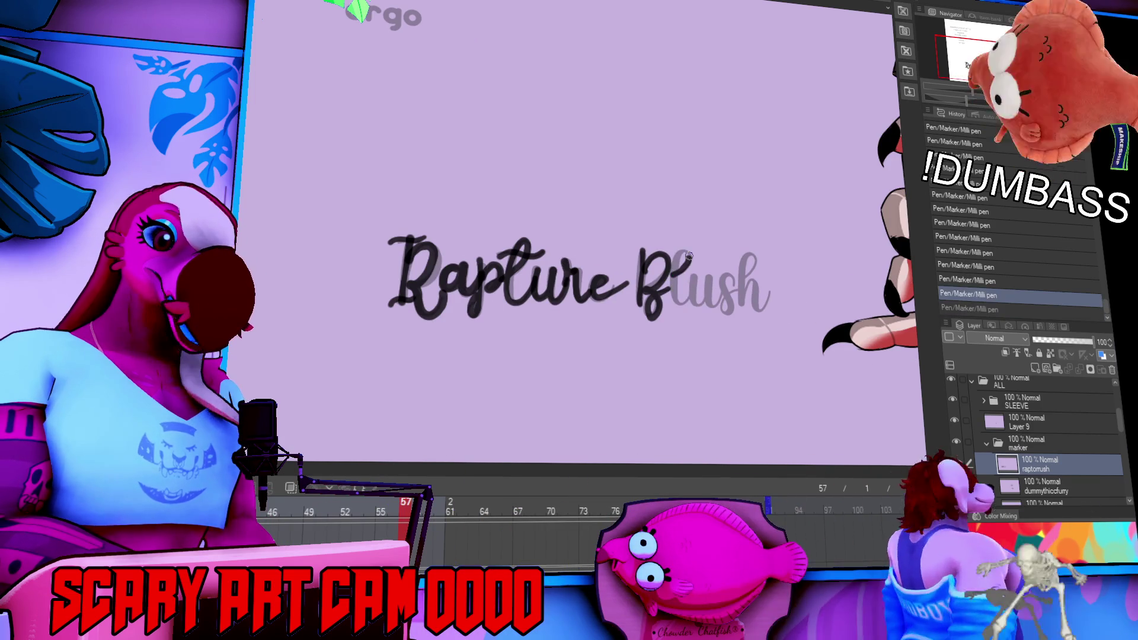
{"action": "left_click_drag", "start_coordinate": [686, 259], "coordinate": [692, 303]}
{"action": "key", "text": "ctrl+z"}
{"action": "left_click_drag", "start_coordinate": [681, 249], "coordinate": [687, 304]}
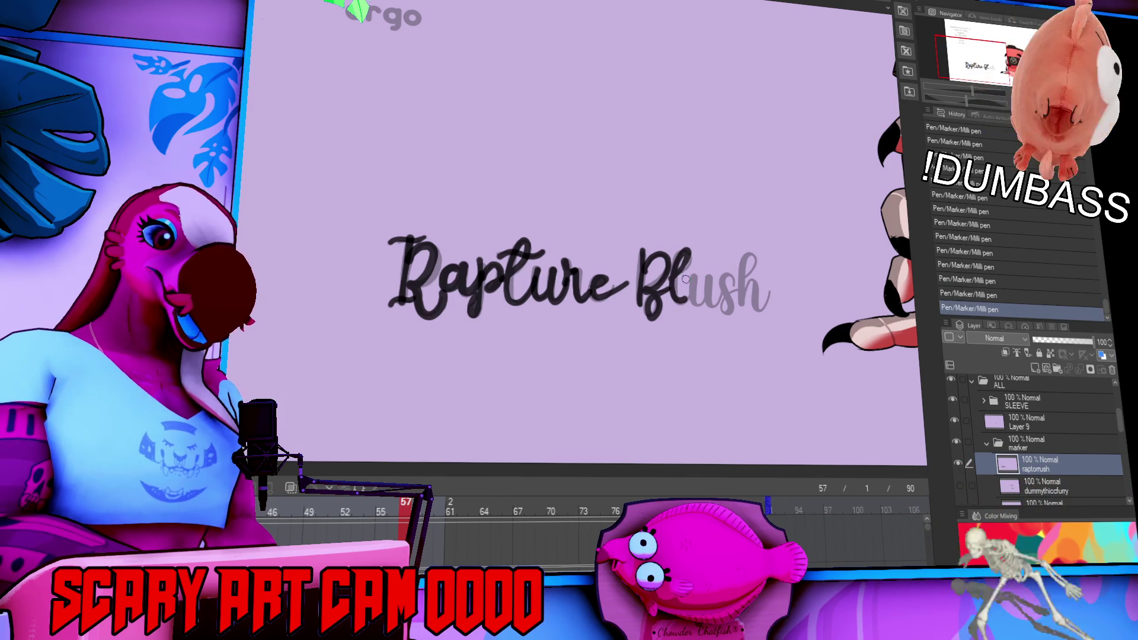
{"action": "key", "text": "ctrl+z"}
{"action": "left_click_drag", "start_coordinate": [682, 249], "coordinate": [684, 305]}
{"action": "key", "text": "ctrl+z"}
{"action": "mouse_move", "coordinate": [682, 250]}
{"action": "left_mouse_down"}
{"action": "mouse_move", "coordinate": [688, 304]}
{"action": "mouse_move", "coordinate": [720, 290]}
{"action": "left_mouse_up"}
{"action": "key", "text": "ctrl+z"}
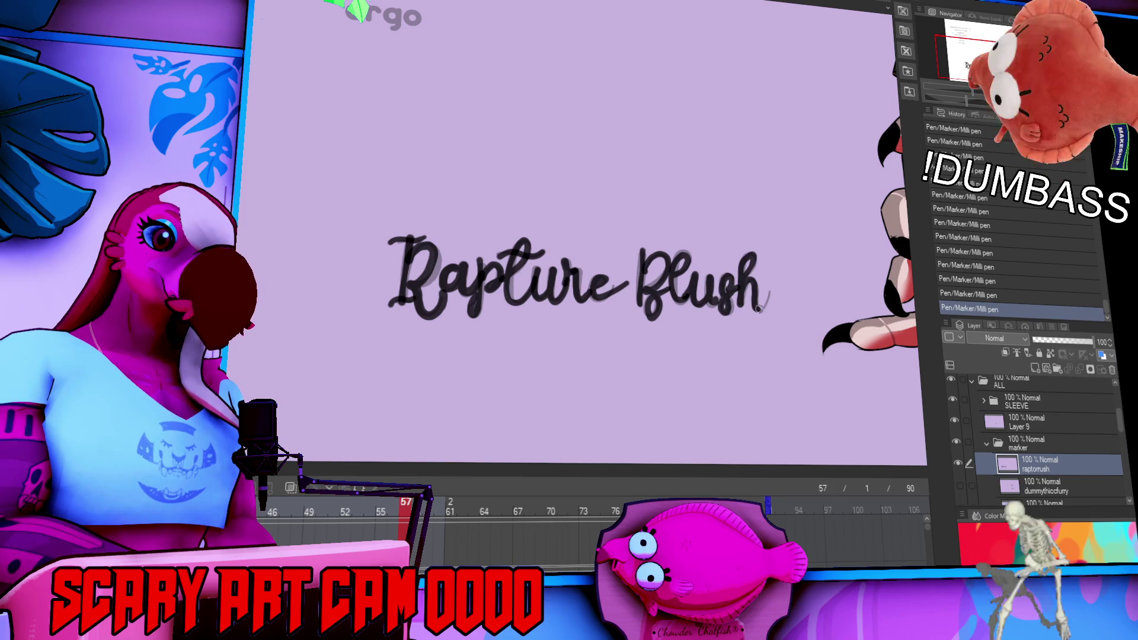
Lasso the first traced word and drag it up to stack above the second word.
{"action": "left_click_drag", "start_coordinate": [847, 235], "coordinate": [828, 194]}
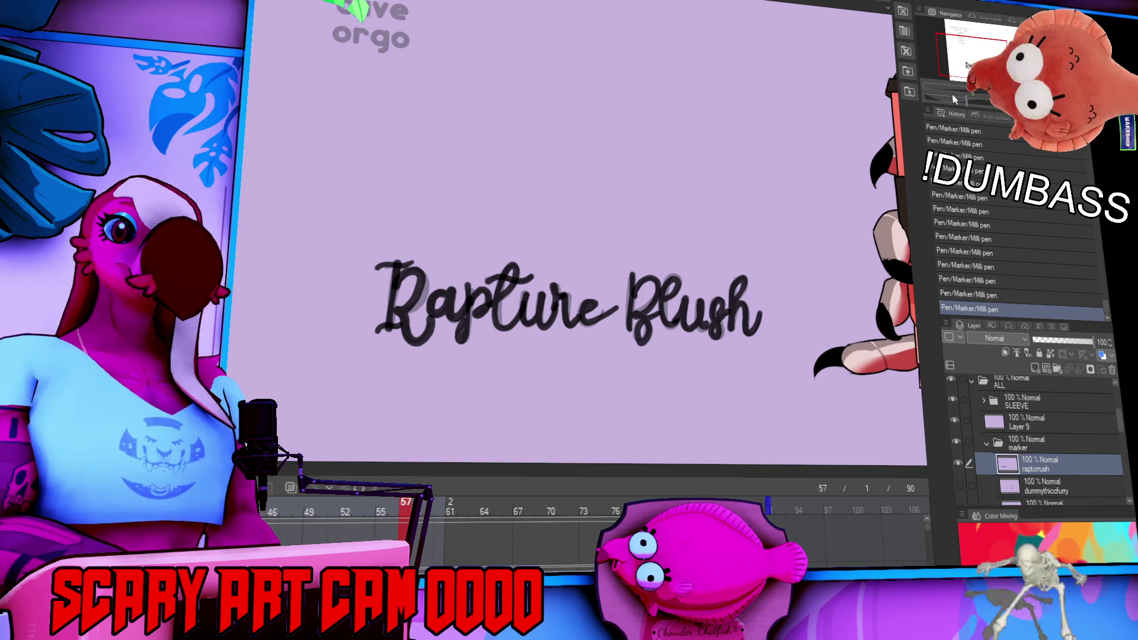
{"action": "mouse_move", "coordinate": [624, 316]}
{"action": "left_mouse_down"}
{"action": "mouse_move", "coordinate": [415, 201]}
{"action": "mouse_move", "coordinate": [623, 314]}
{"action": "left_mouse_up"}
{"action": "mouse_move", "coordinate": [572, 353]}
{"action": "left_mouse_down"}
{"action": "mouse_move", "coordinate": [702, 281]}
{"action": "mouse_move", "coordinate": [716, 296]}
{"action": "left_mouse_up"}
Lasso the traced lettering, move it onto the cup, shrink and rotate it, then deselect.
{"action": "key", "text": "ctrl+d"}
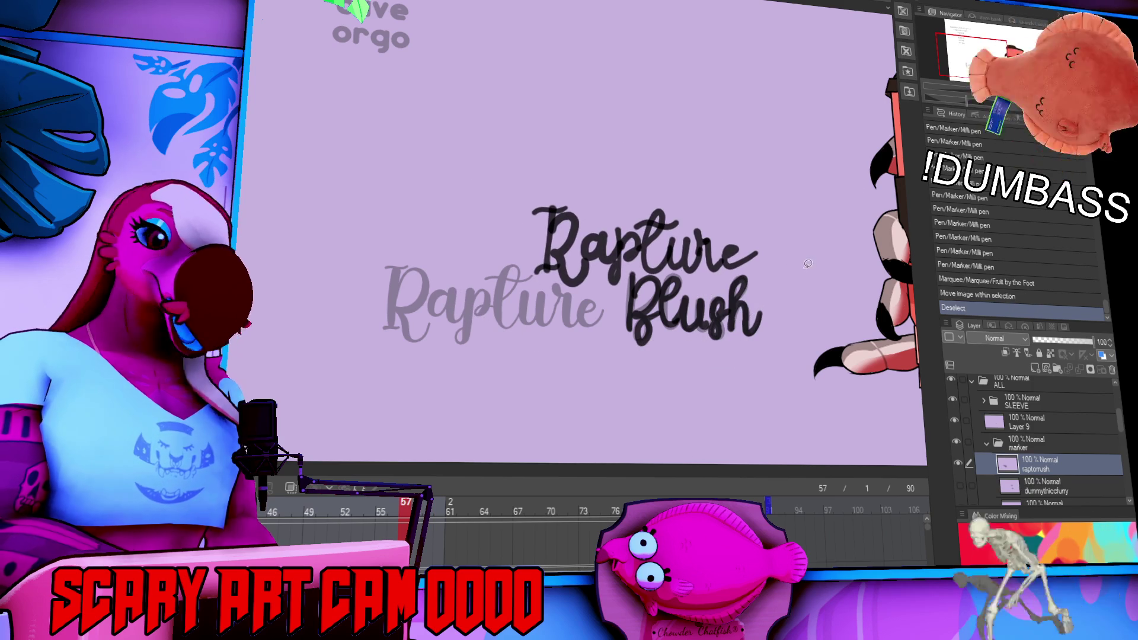
{"action": "mouse_move", "coordinate": [798, 259]}
{"action": "left_mouse_down"}
{"action": "mouse_move", "coordinate": [489, 225]}
{"action": "mouse_move", "coordinate": [794, 261]}
{"action": "mouse_move", "coordinate": [415, 202]}
{"action": "left_mouse_up"}
{"action": "left_click_drag", "start_coordinate": [264, 265], "coordinate": [723, 301]}
{"action": "left_click", "coordinate": [702, 388]}
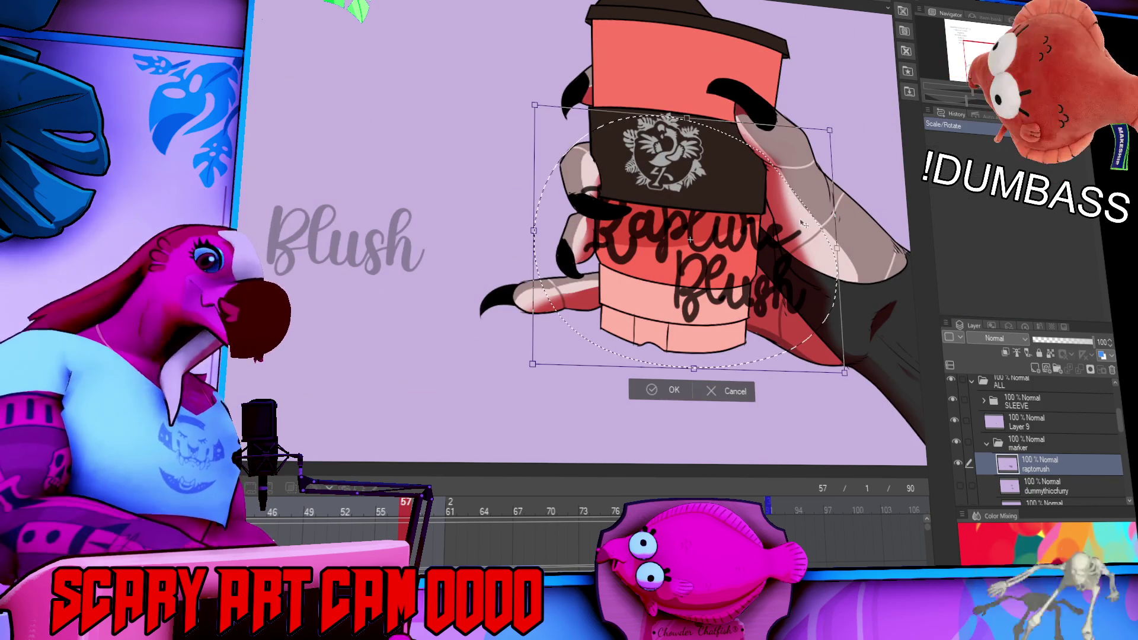
{"action": "mouse_move", "coordinate": [841, 369]}
{"action": "left_mouse_down"}
{"action": "mouse_move", "coordinate": [770, 308]}
{"action": "mouse_move", "coordinate": [741, 245]}
{"action": "mouse_move", "coordinate": [737, 269]}
{"action": "left_mouse_up"}
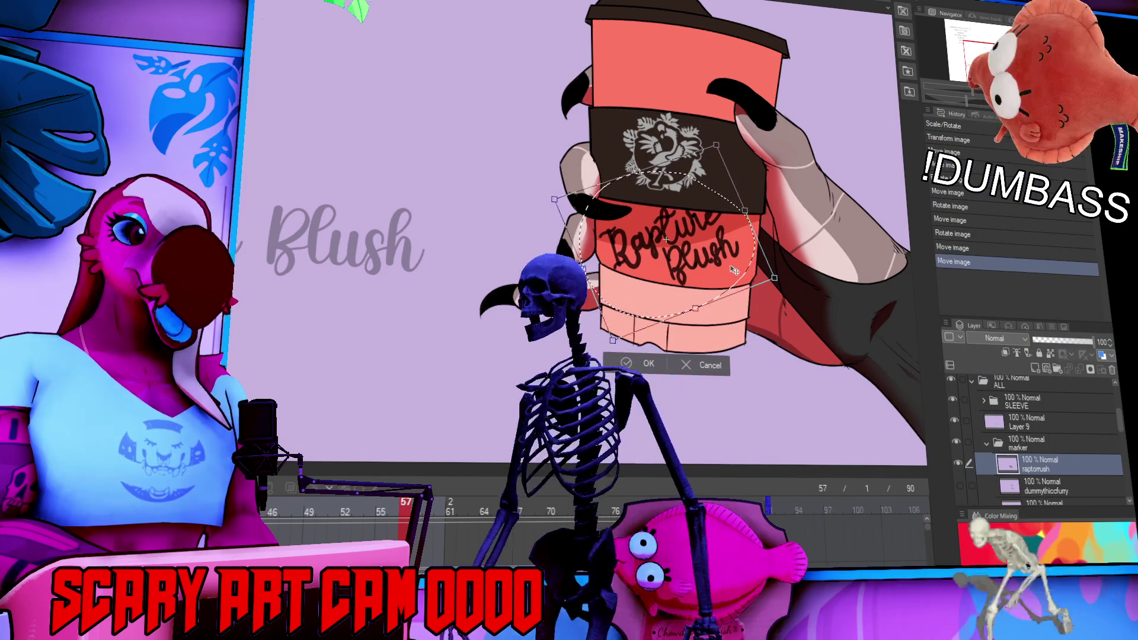
{"action": "key", "text": "Return"}
{"action": "key", "text": "ctrl+d"}
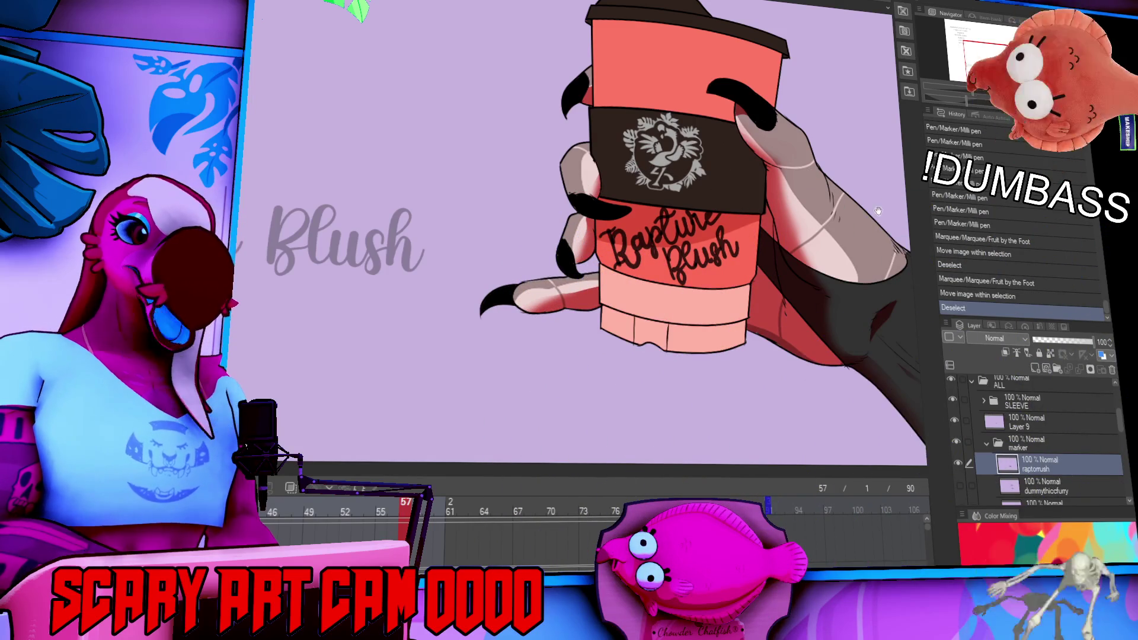
{"action": "scroll", "coordinate": [857, 165], "scroll_direction": "up", "scroll_amount": 1}
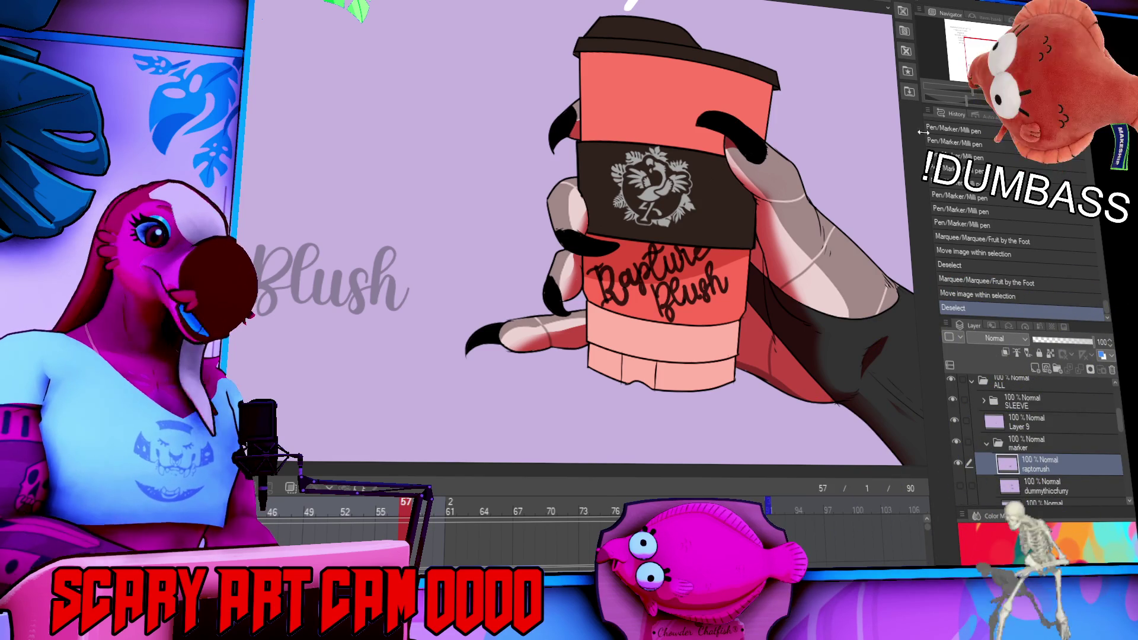
Start the face doodle at the cup's top with small marker dots, undoing stray marks.
{"action": "left_click_drag", "start_coordinate": [893, 147], "coordinate": [859, 195]}
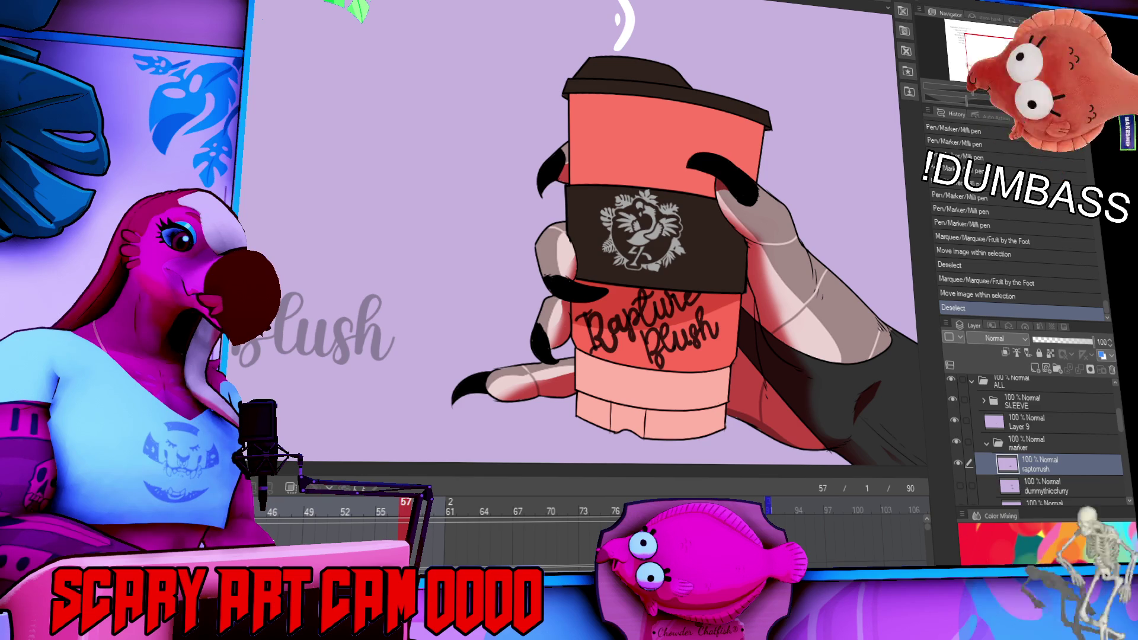
{"action": "left_click", "coordinate": [601, 126]}
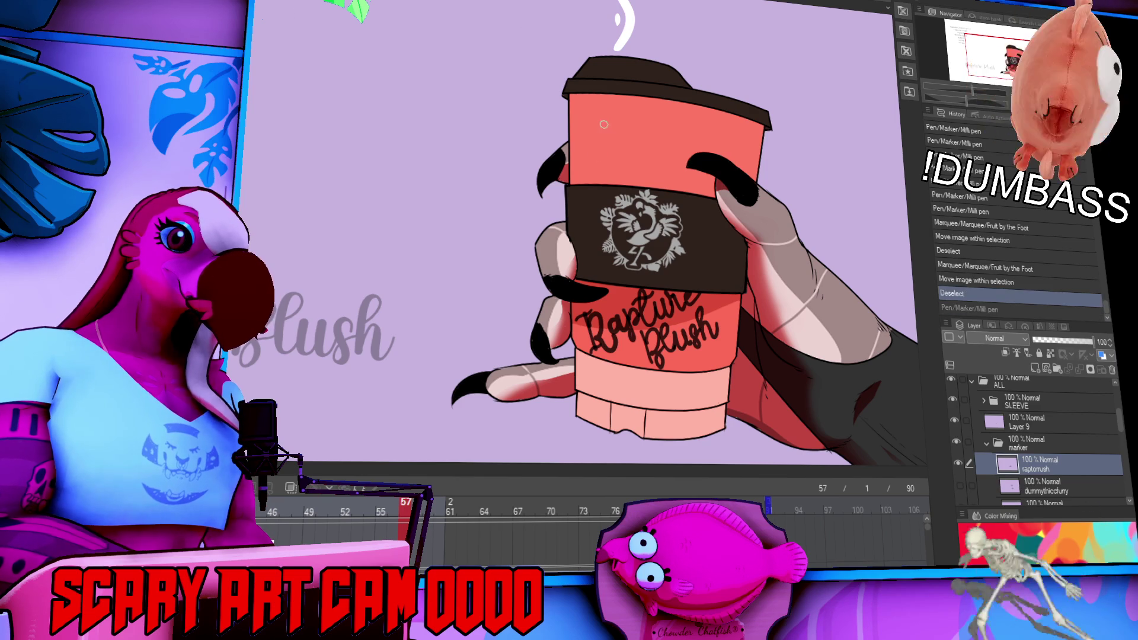
{"action": "mouse_move", "coordinate": [629, 125]}
{"action": "left_mouse_down"}
{"action": "mouse_move", "coordinate": [576, 111]}
{"action": "mouse_move", "coordinate": [653, 118]}
{"action": "mouse_move", "coordinate": [655, 156]}
{"action": "mouse_move", "coordinate": [616, 121]}
{"action": "mouse_move", "coordinate": [651, 127]}
{"action": "mouse_move", "coordinate": [620, 159]}
{"action": "left_mouse_up"}
{"action": "key", "text": "ctrl+z"}
{"action": "key", "text": "ctrl+z"}
{"action": "key", "text": "ctrl+z"}
{"action": "left_click", "coordinate": [586, 122]}
{"action": "left_click", "coordinate": [594, 121]}
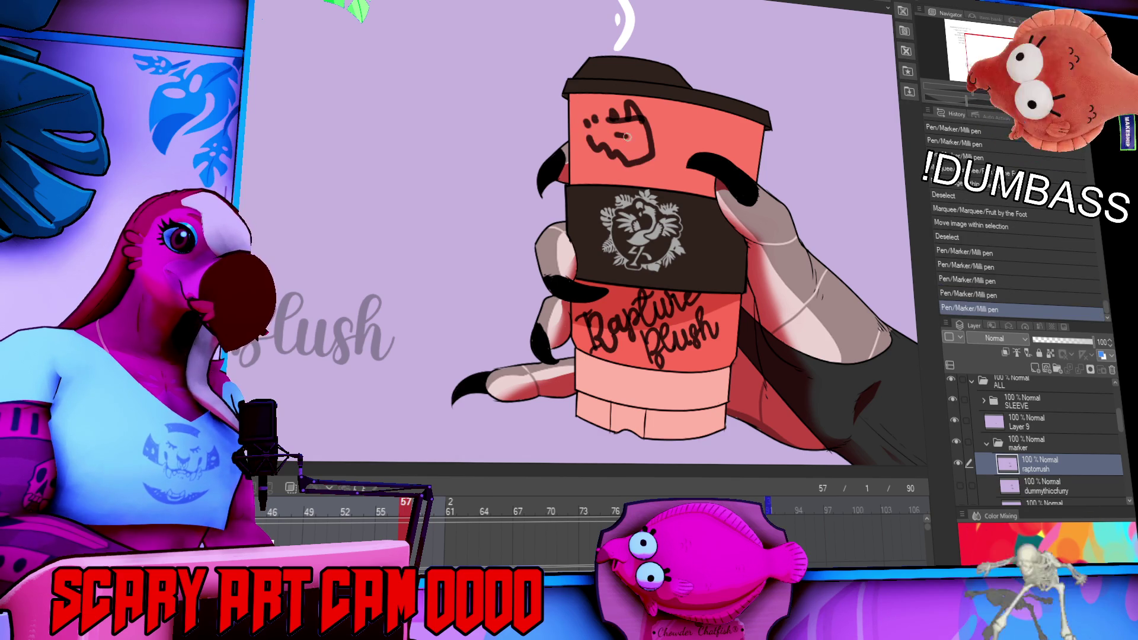
{"action": "left_click", "coordinate": [569, 113]}
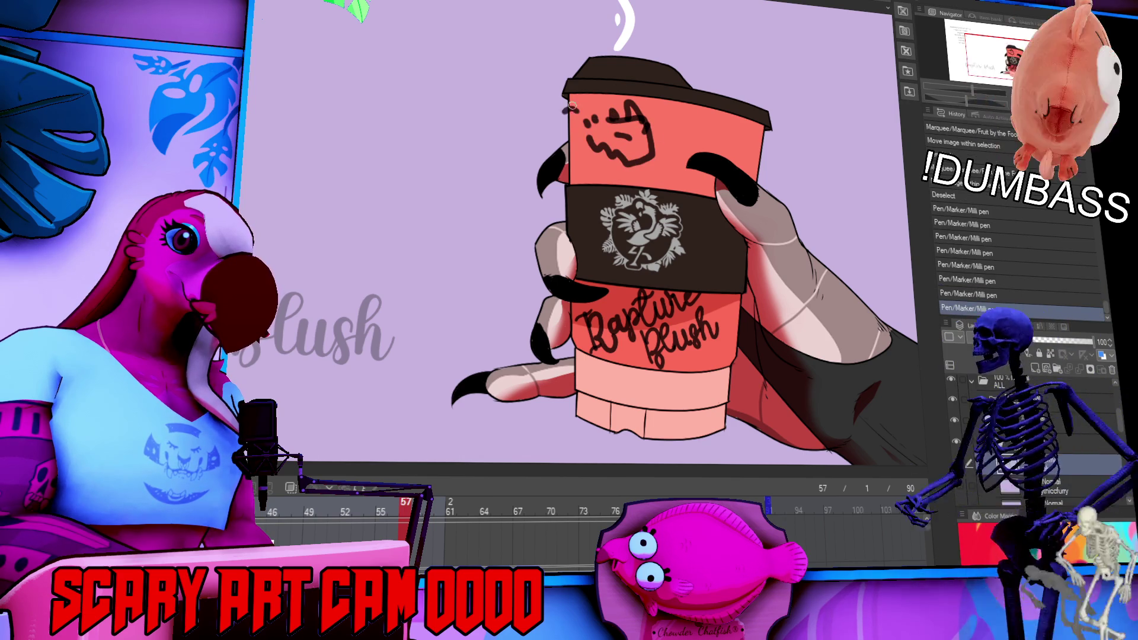
{"action": "key", "text": "ctrl+z"}
Add curved and short strokes to the face doodle, then pan back to the watermark.
{"action": "left_click_drag", "start_coordinate": [570, 111], "coordinate": [593, 106]}
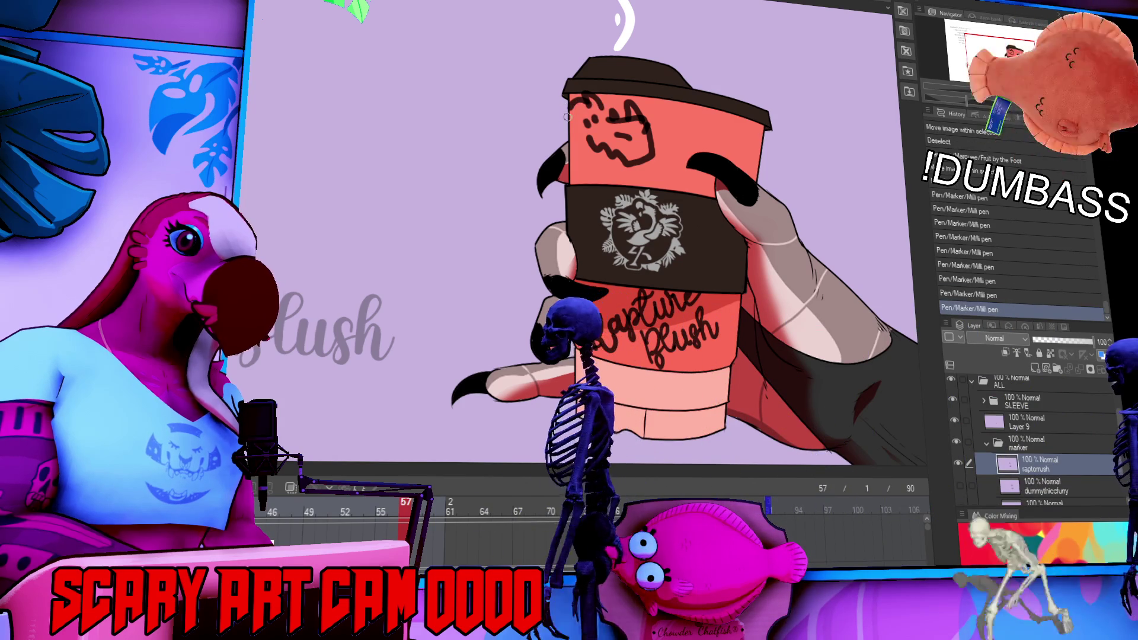
{"action": "left_click_drag", "start_coordinate": [602, 159], "coordinate": [643, 152]}
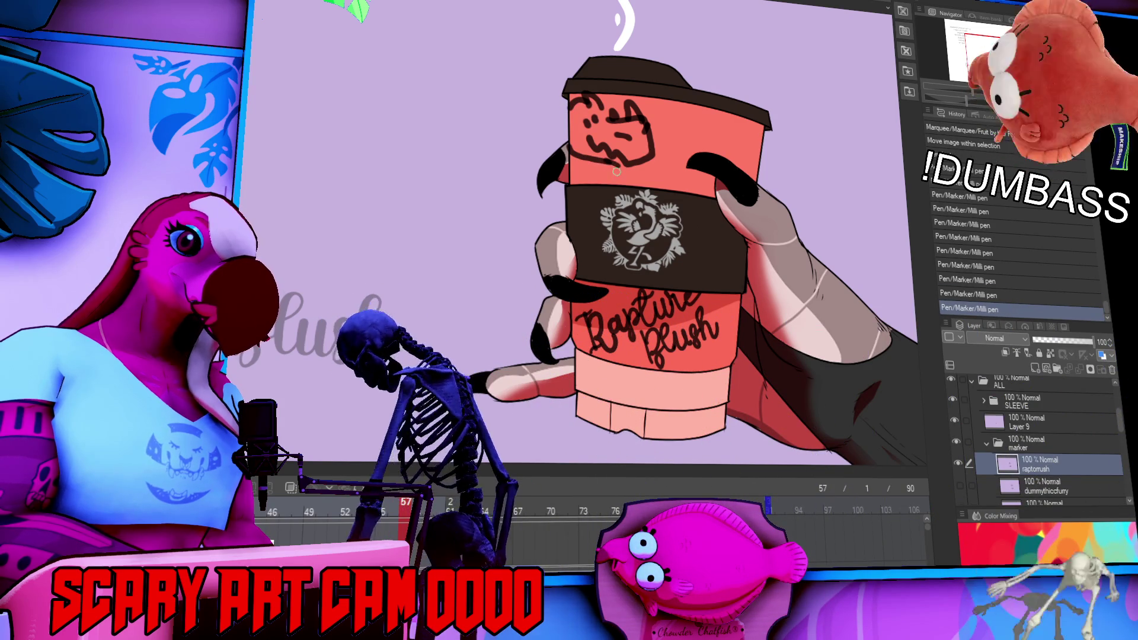
{"action": "left_click_drag", "start_coordinate": [614, 163], "coordinate": [627, 171]}
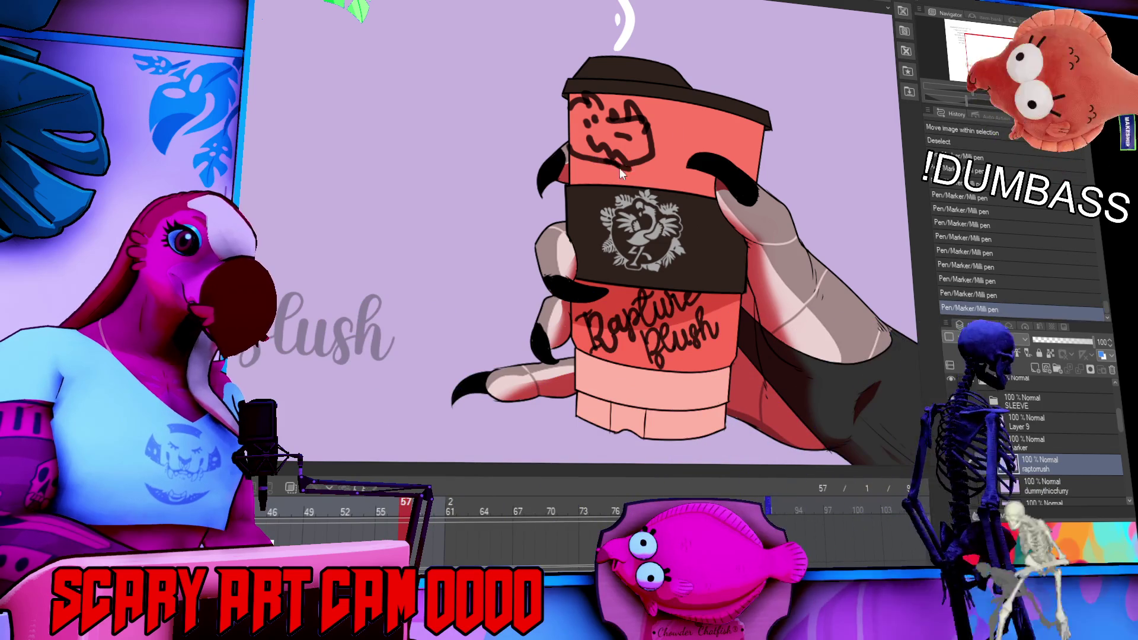
{"action": "key", "text": "ctrl+z"}
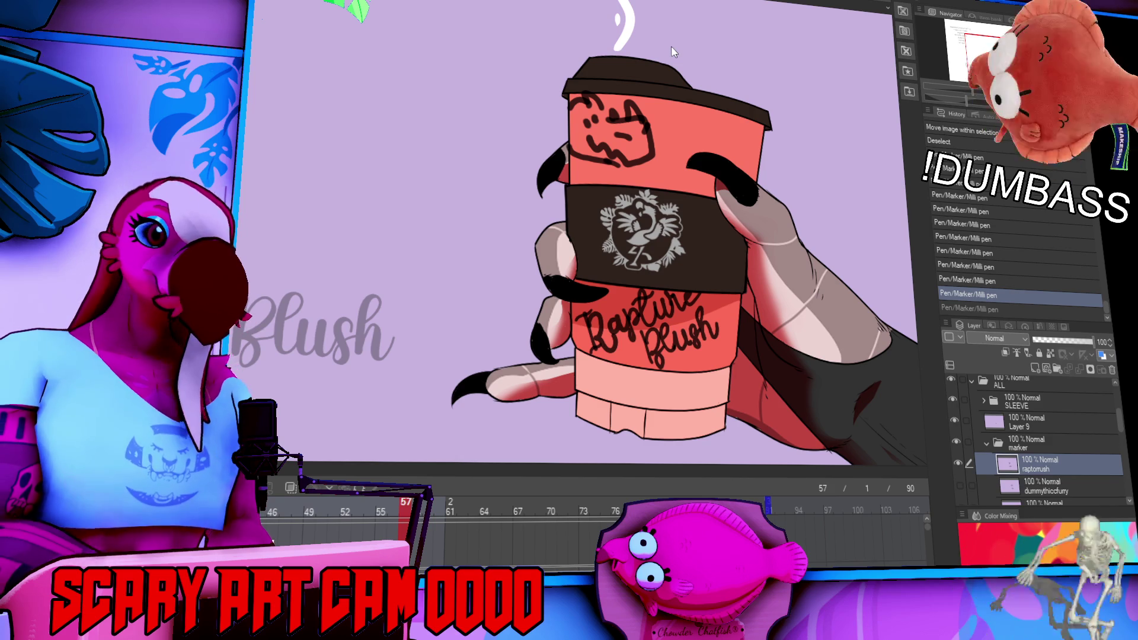
{"action": "key", "text": "ctrl+y"}
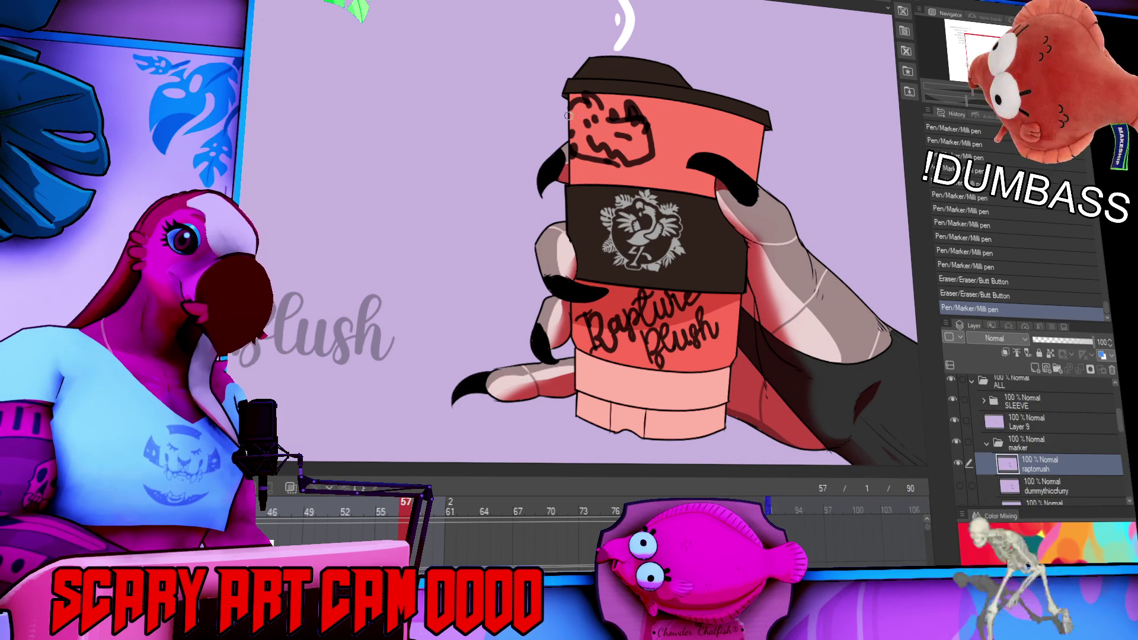
{"action": "left_click_drag", "start_coordinate": [583, 105], "coordinate": [568, 112]}
{"action": "key", "text": "ctrl+z"}
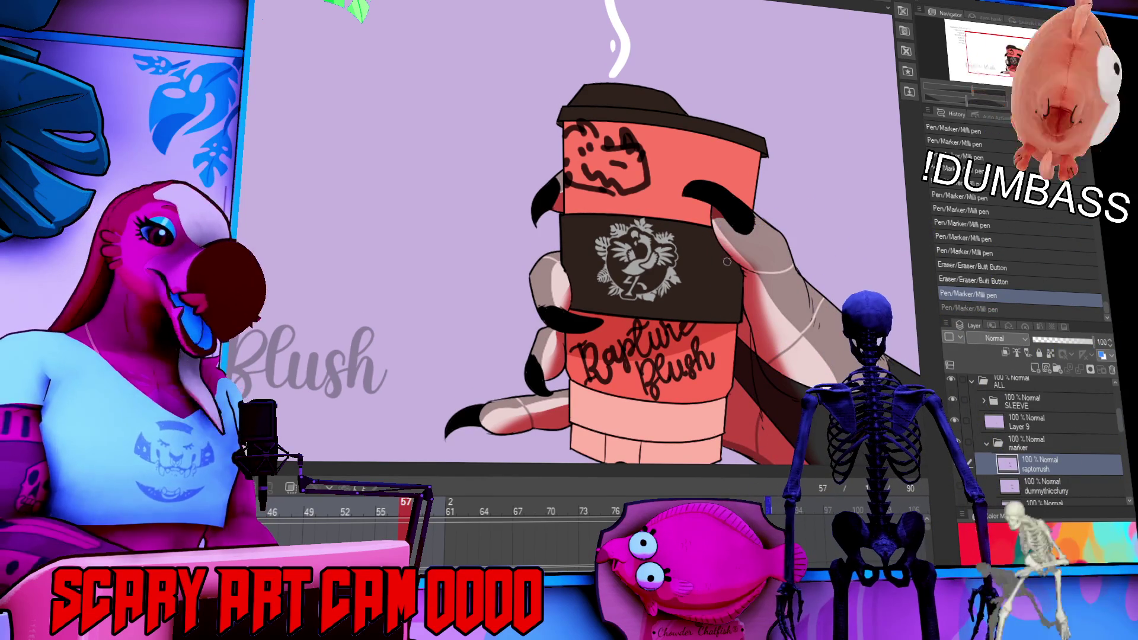
{"action": "left_click_drag", "start_coordinate": [718, 273], "coordinate": [833, 315]}
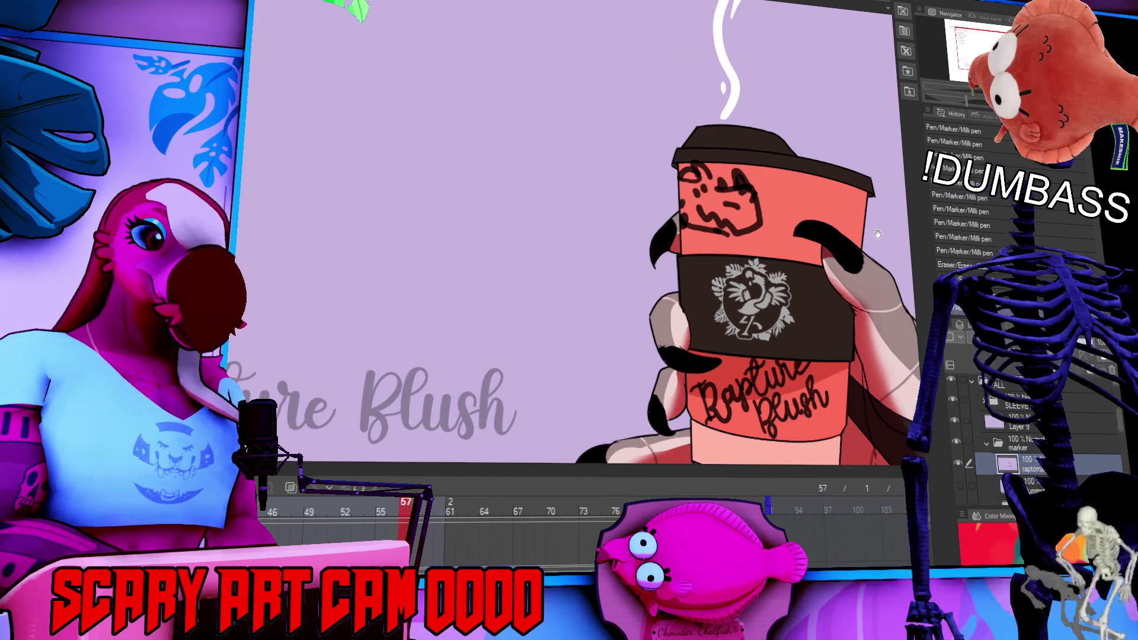
{"action": "left_click_drag", "start_coordinate": [706, 248], "coordinate": [705, 240]}
{"action": "mouse_move", "coordinate": [838, 285]}
{"action": "left_mouse_down"}
{"action": "mouse_move", "coordinate": [815, 229]}
{"action": "mouse_move", "coordinate": [810, 259]}
{"action": "mouse_move", "coordinate": [869, 217]}
{"action": "mouse_move", "coordinate": [858, 228]}
{"action": "left_mouse_up"}
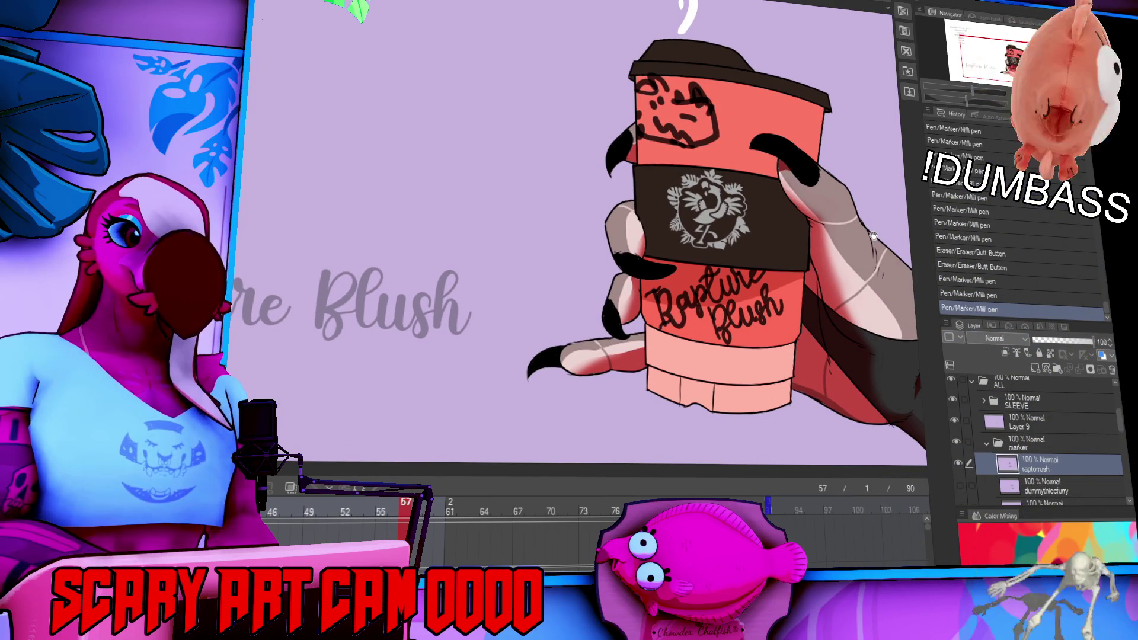
{"action": "left_click_drag", "start_coordinate": [268, 66], "coordinate": [404, 197]}
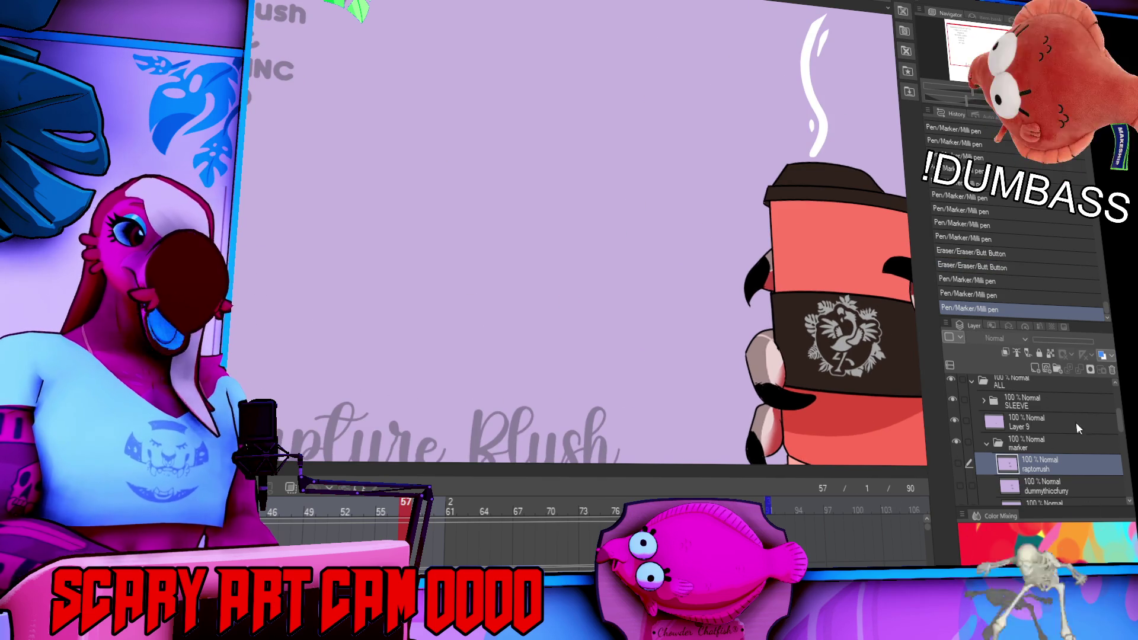
{"action": "scroll", "coordinate": [1119, 429], "scroll_direction": "down", "scroll_amount": 1}
Create a new layer in the marker folder named with the next viewer's username.
{"action": "left_click", "coordinate": [1034, 369]}
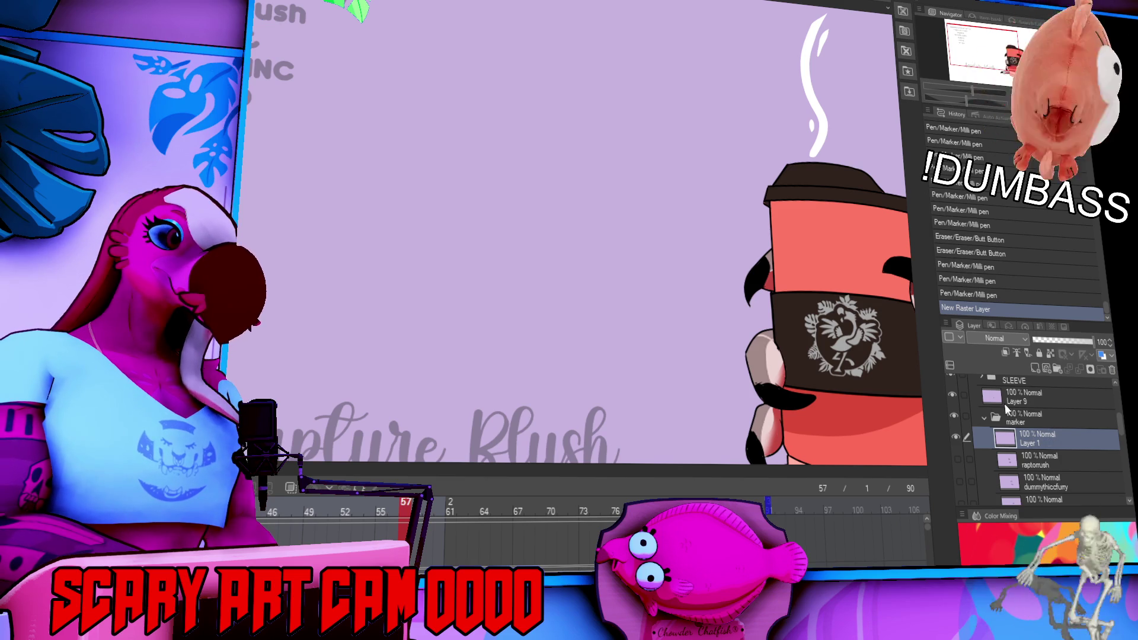
{"action": "type", "text": "AGENT1FIREVOLT"}
{"action": "key", "text": "Return"}
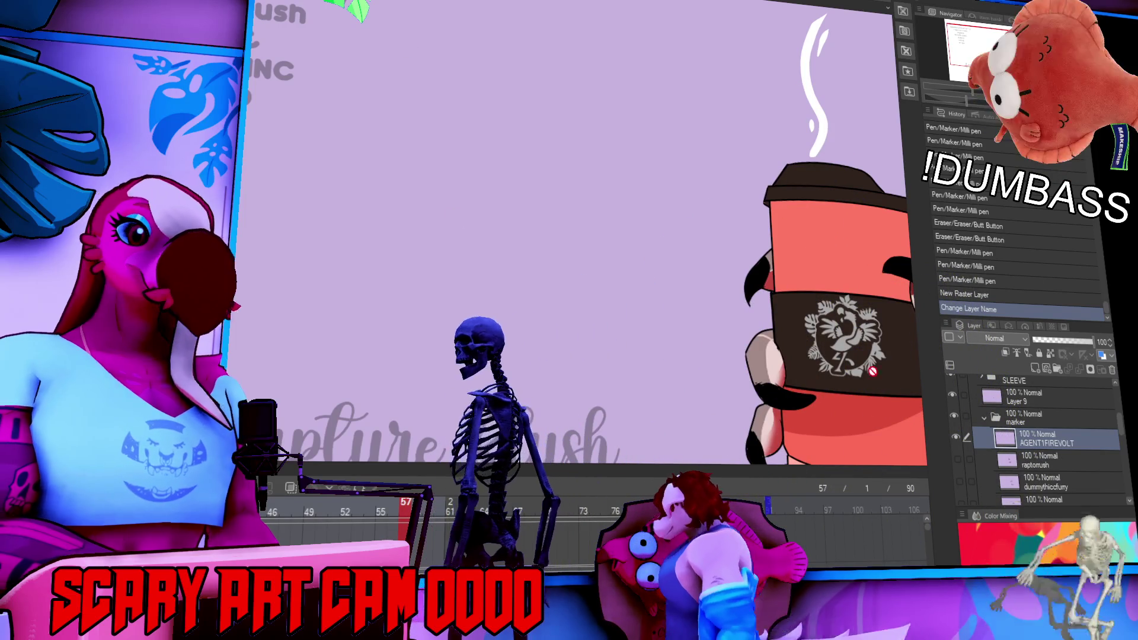
{"action": "left_click", "coordinate": [414, 380]}
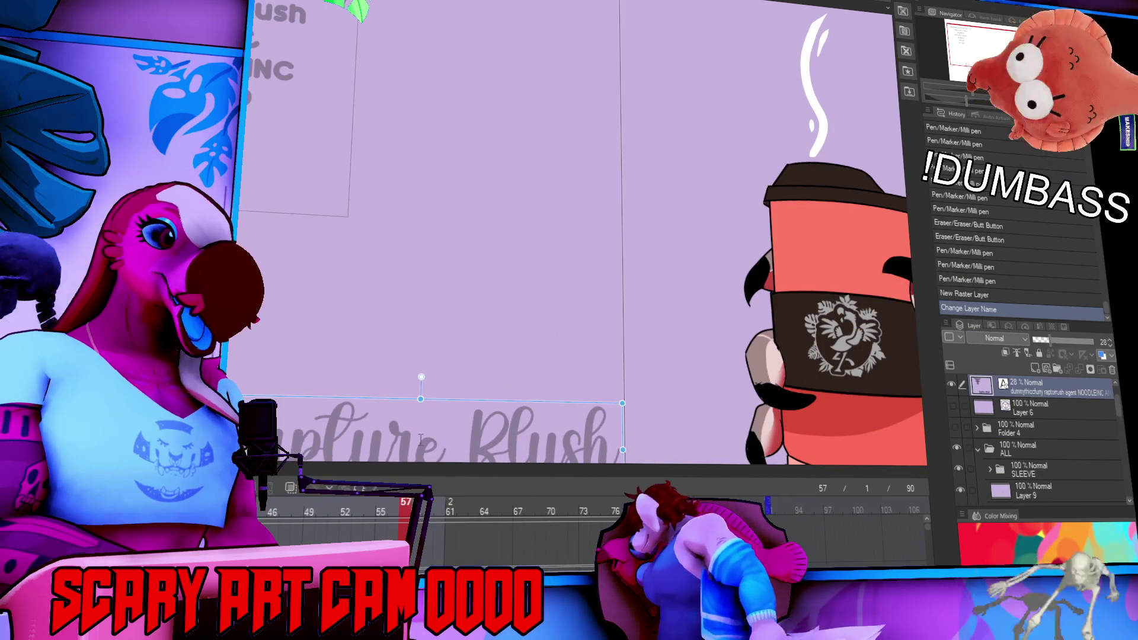
Replace the watermark text with the new viewer's username and reselect the new marker layer.
{"action": "scroll", "coordinate": [437, 430], "scroll_direction": "down", "scroll_amount": 1}
{"action": "key", "text": "ctrl+a"}
{"action": "key", "text": "BackSpace"}
{"action": "type", "text": "Agent1"}
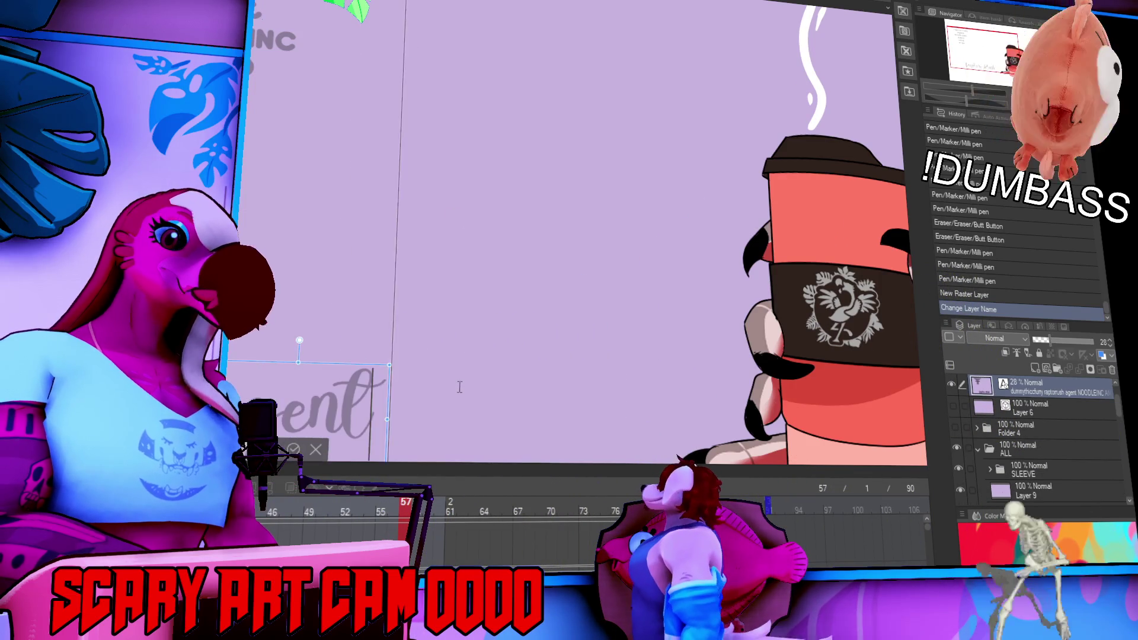
{"action": "type", "text": " firevolt"}
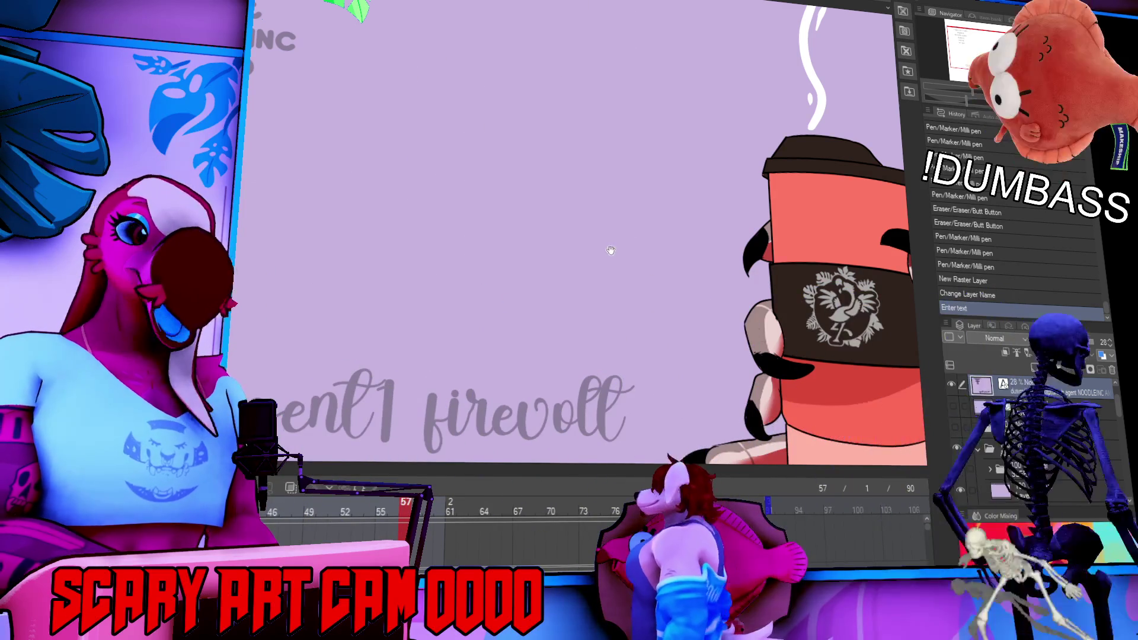
{"action": "left_click_drag", "start_coordinate": [610, 252], "coordinate": [682, 171]}
{"action": "left_click_drag", "start_coordinate": [645, 287], "coordinate": [545, 299]}
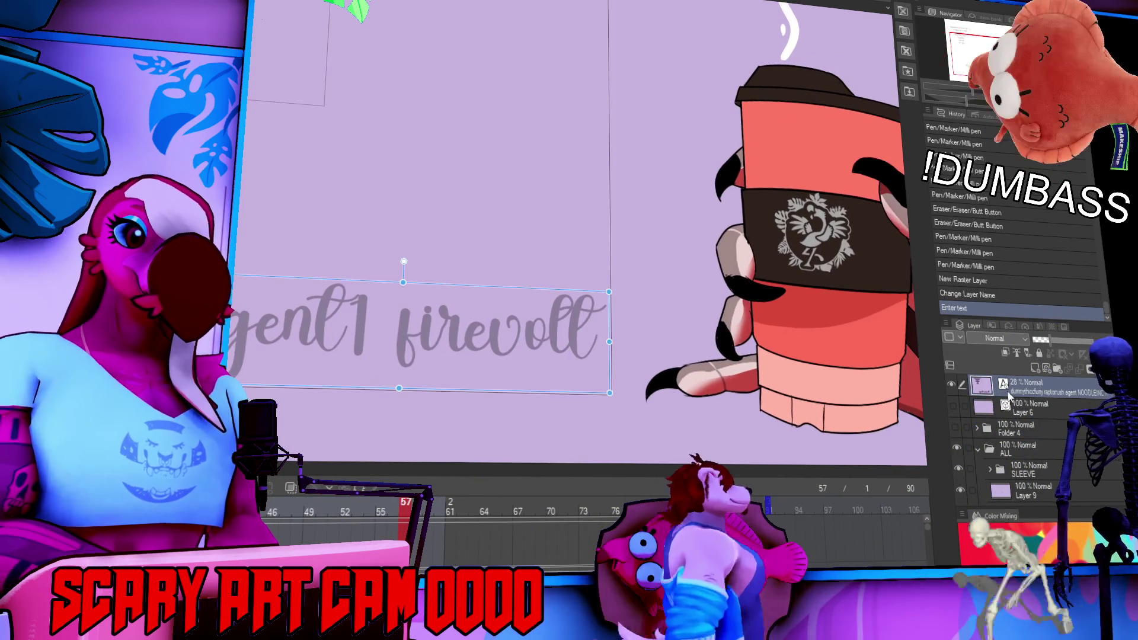
{"action": "scroll", "coordinate": [1025, 415], "scroll_direction": "down", "scroll_amount": 3}
{"action": "left_click", "coordinate": [1030, 449]}
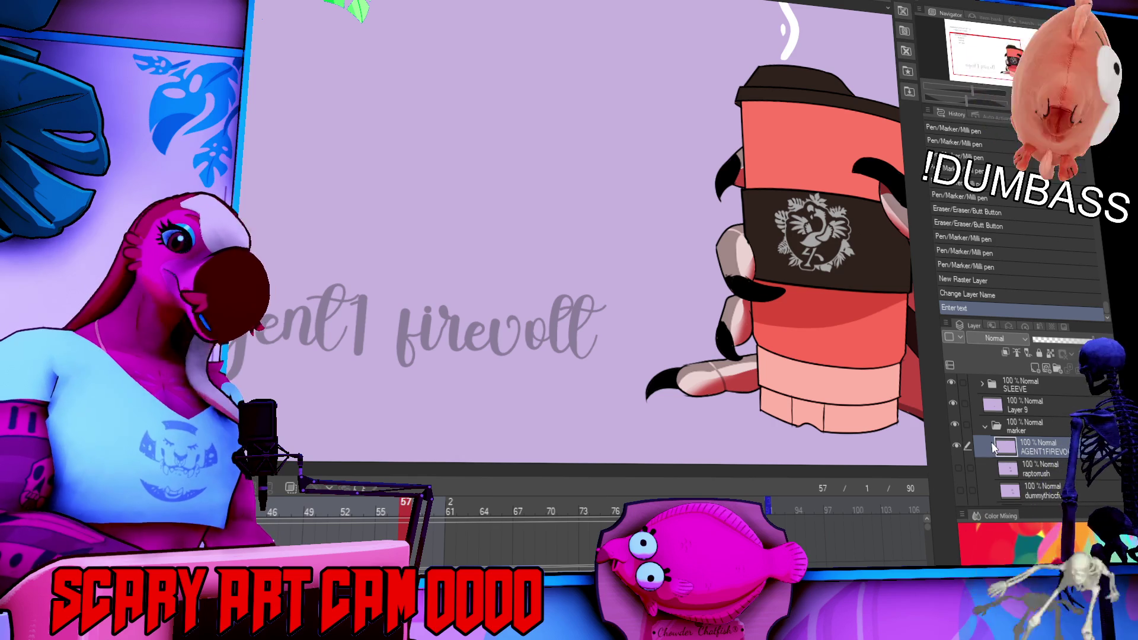
{"action": "scroll", "coordinate": [628, 196], "scroll_direction": "up", "scroll_amount": 2}
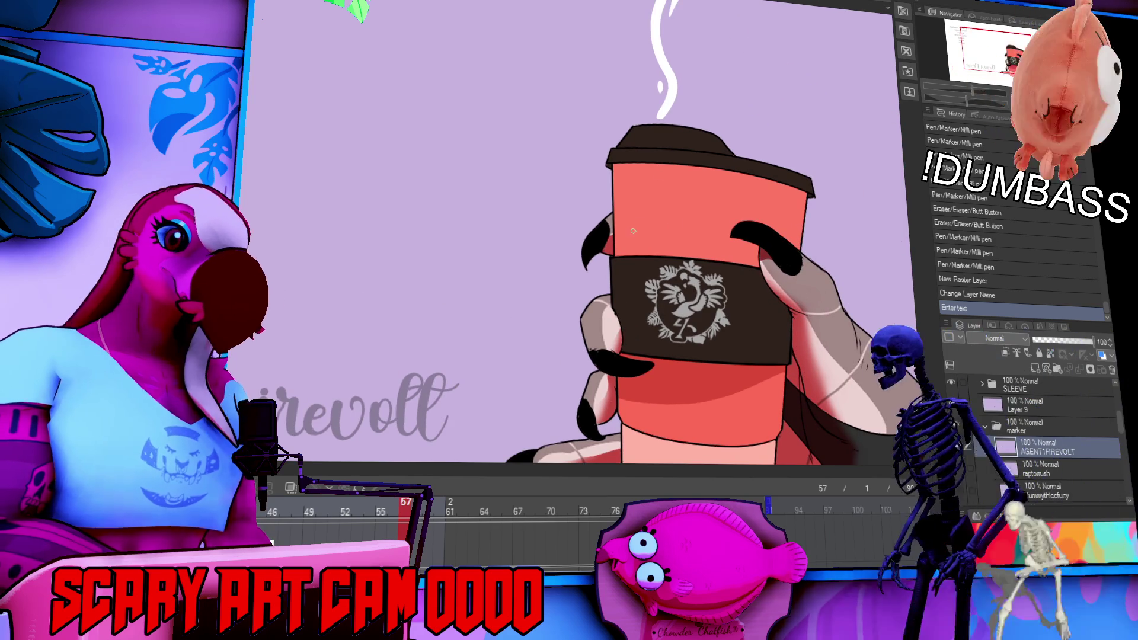
Draw the face outline strokes on the cup top, undoing the unwanted zigzag.
{"action": "mouse_move", "coordinate": [651, 174]}
{"action": "left_mouse_down"}
{"action": "mouse_move", "coordinate": [658, 185]}
{"action": "mouse_move", "coordinate": [639, 198]}
{"action": "mouse_move", "coordinate": [638, 220]}
{"action": "mouse_move", "coordinate": [661, 217]}
{"action": "left_mouse_up"}
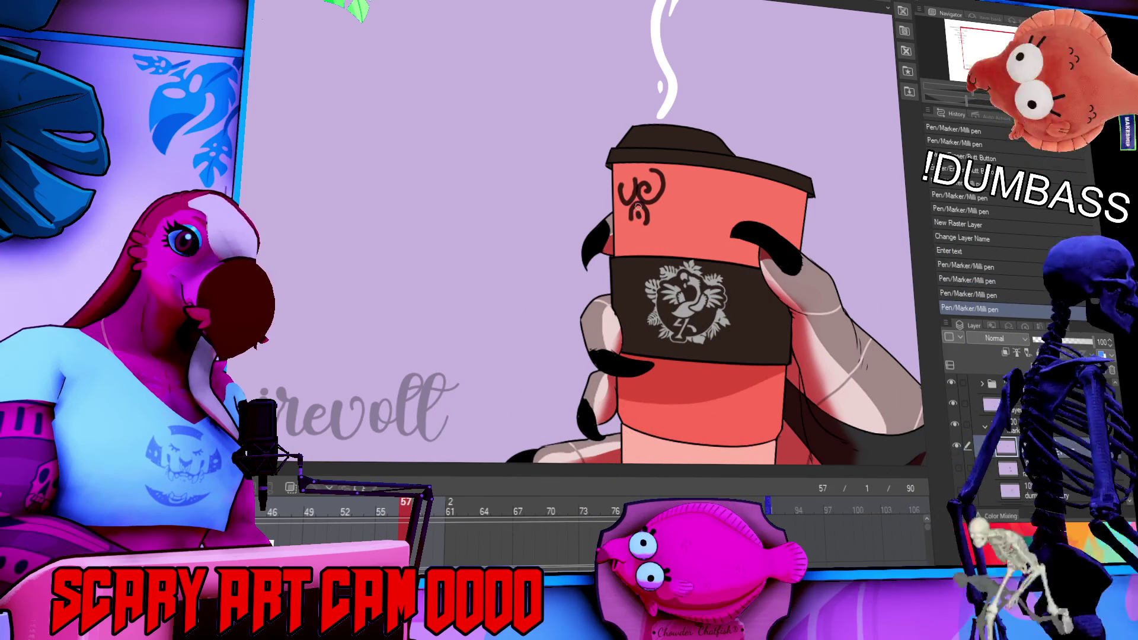
{"action": "left_click_drag", "start_coordinate": [667, 201], "coordinate": [659, 230]}
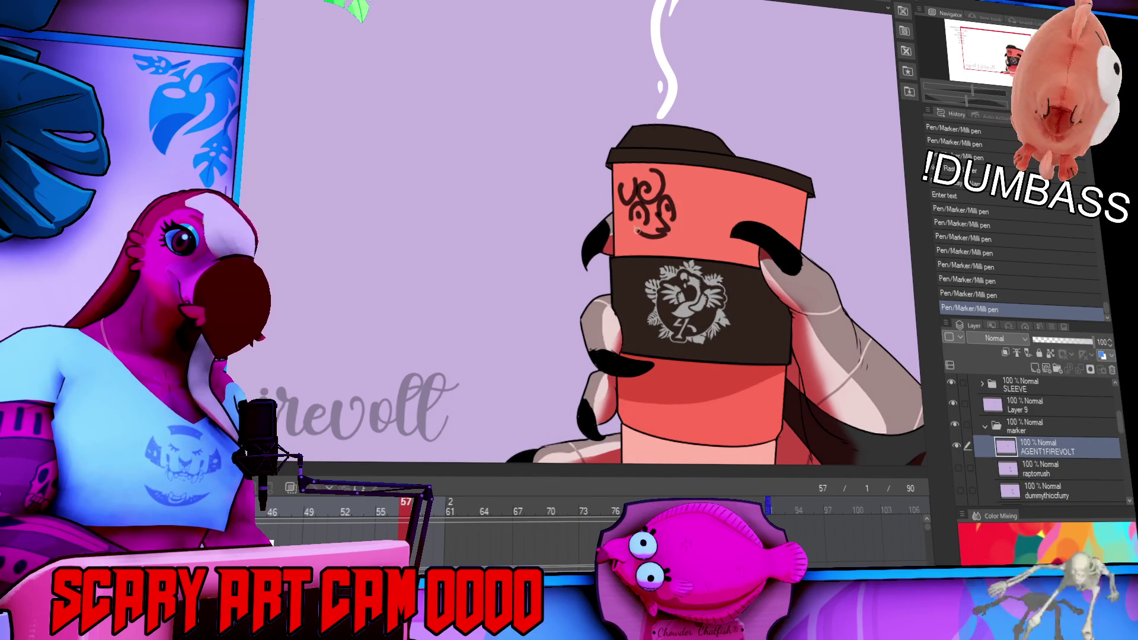
{"action": "left_click_drag", "start_coordinate": [620, 199], "coordinate": [662, 256]}
{"action": "key", "text": "ctrl+z"}
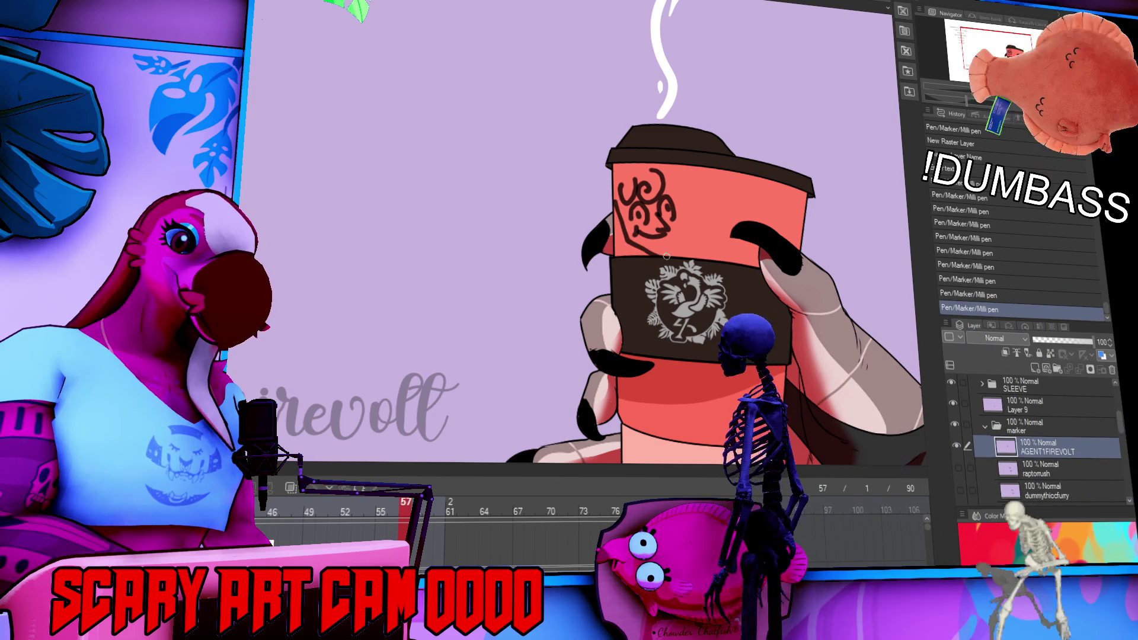
{"action": "left_click_drag", "start_coordinate": [634, 204], "coordinate": [632, 215]}
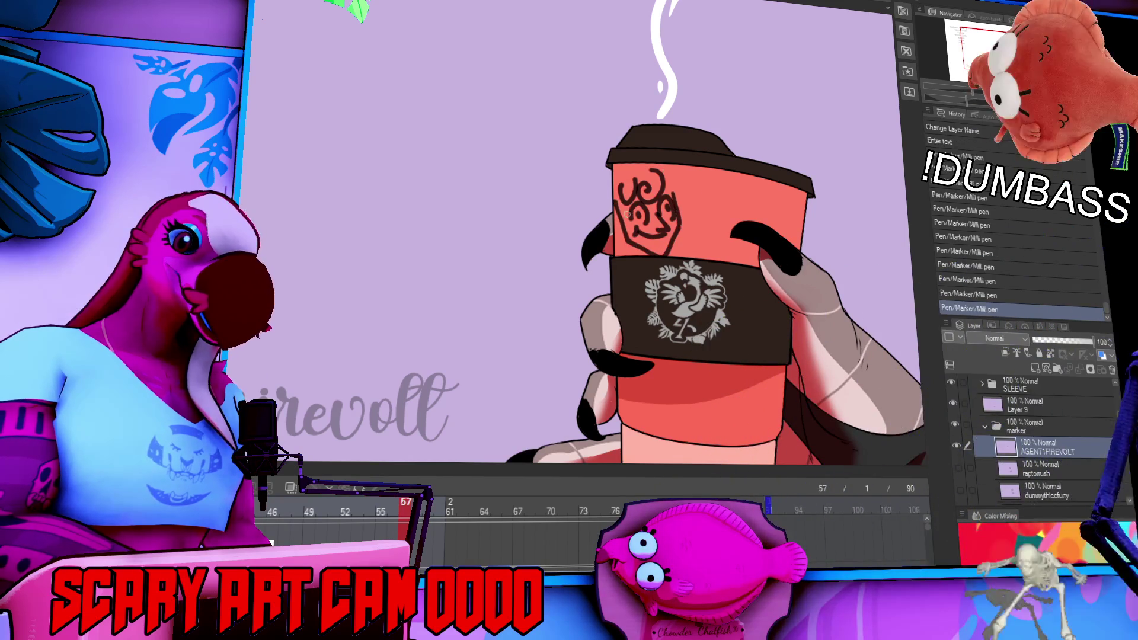
{"action": "mouse_move", "coordinate": [612, 195]}
{"action": "left_mouse_down"}
{"action": "mouse_move", "coordinate": [629, 166]}
{"action": "mouse_move", "coordinate": [669, 167]}
{"action": "left_mouse_up"}
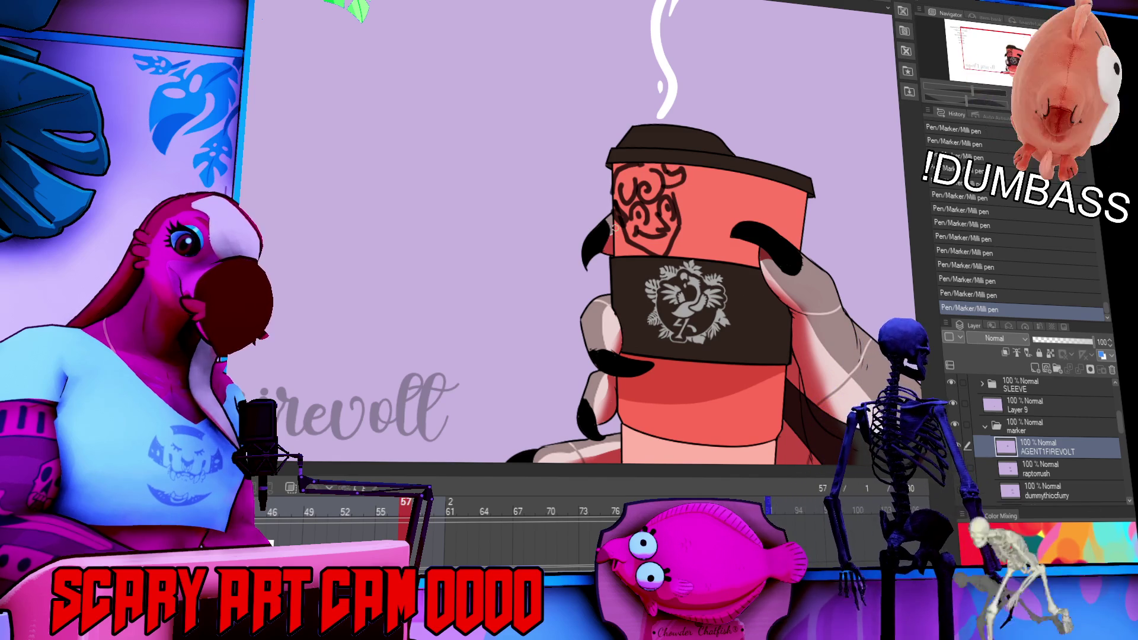
{"action": "key", "text": "ctrl+z"}
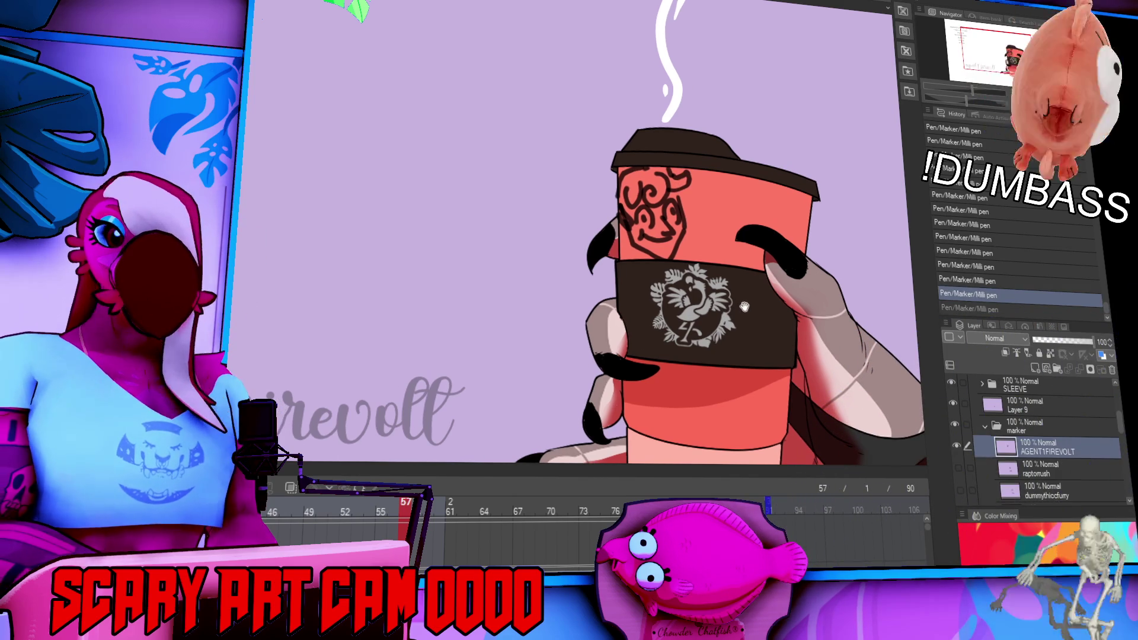
{"action": "left_click_drag", "start_coordinate": [754, 274], "coordinate": [865, 171]}
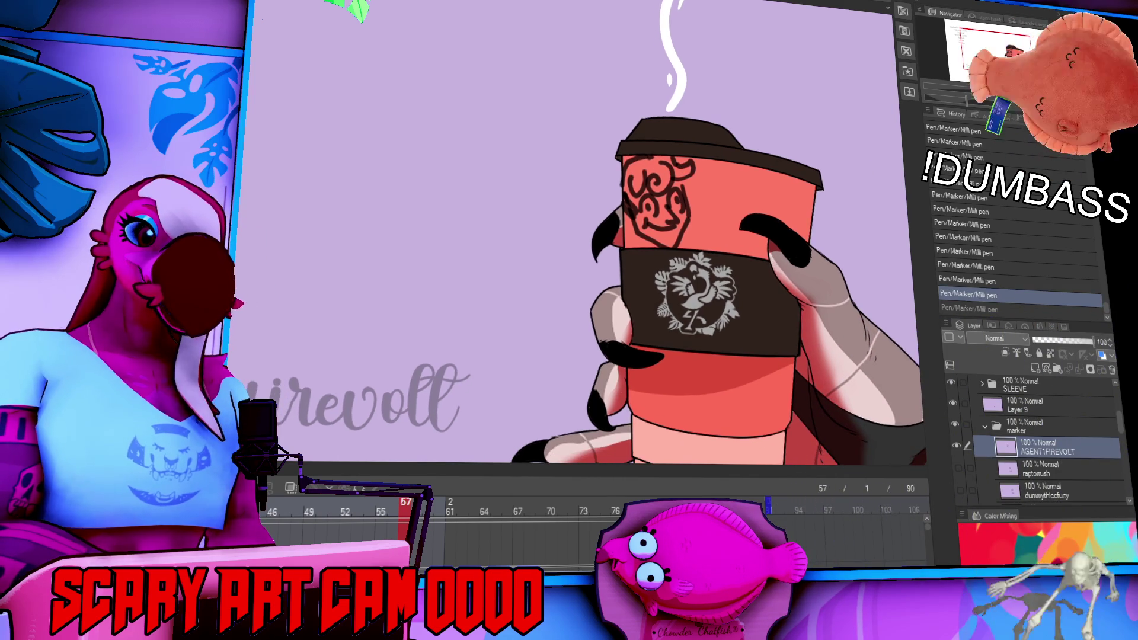
{"action": "scroll", "coordinate": [772, 178], "scroll_direction": "up", "scroll_amount": 3}
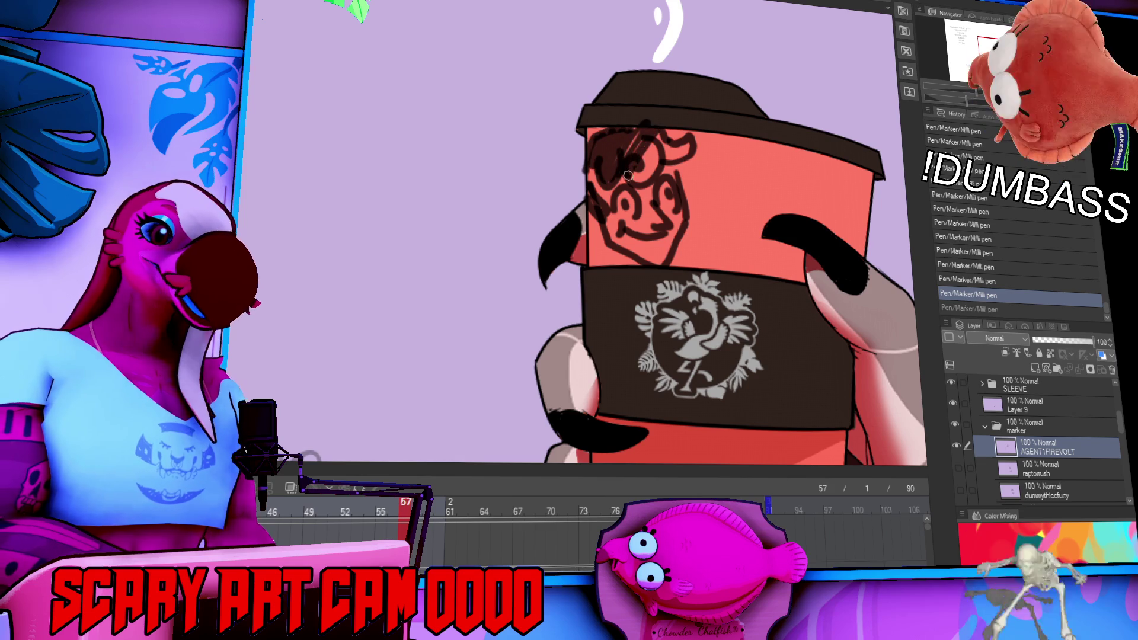
Add curly hair, erase stray lines, and draw glasses on the doodled face.
{"action": "left_click_drag", "start_coordinate": [659, 142], "coordinate": [690, 144]}
{"action": "left_click_drag", "start_coordinate": [664, 195], "coordinate": [682, 232]}
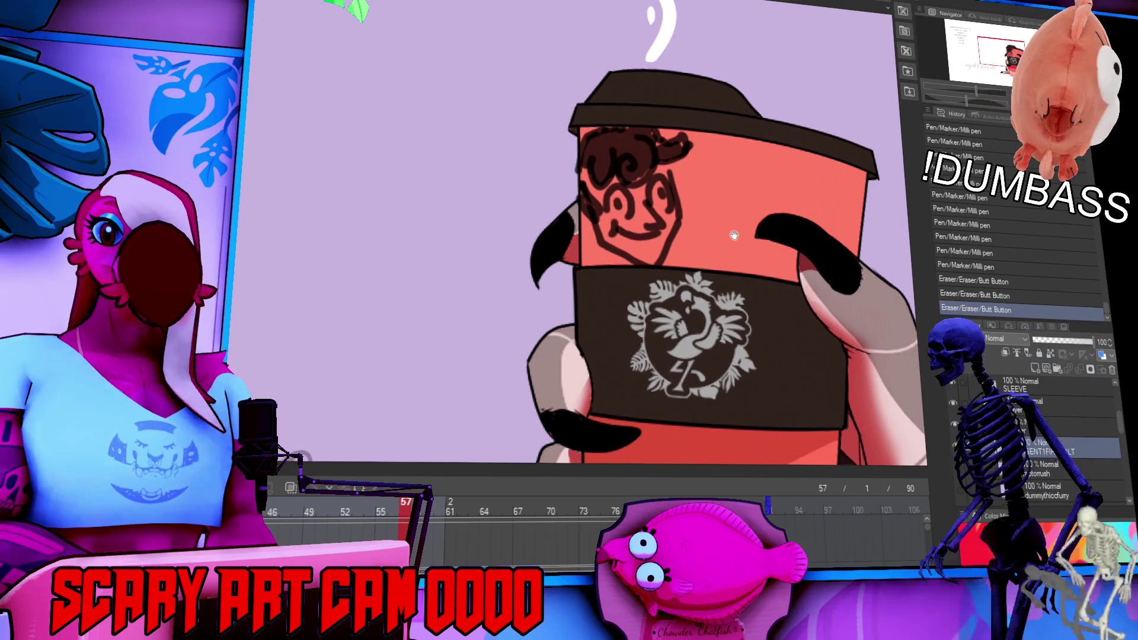
{"action": "left_click_drag", "start_coordinate": [745, 281], "coordinate": [736, 273]}
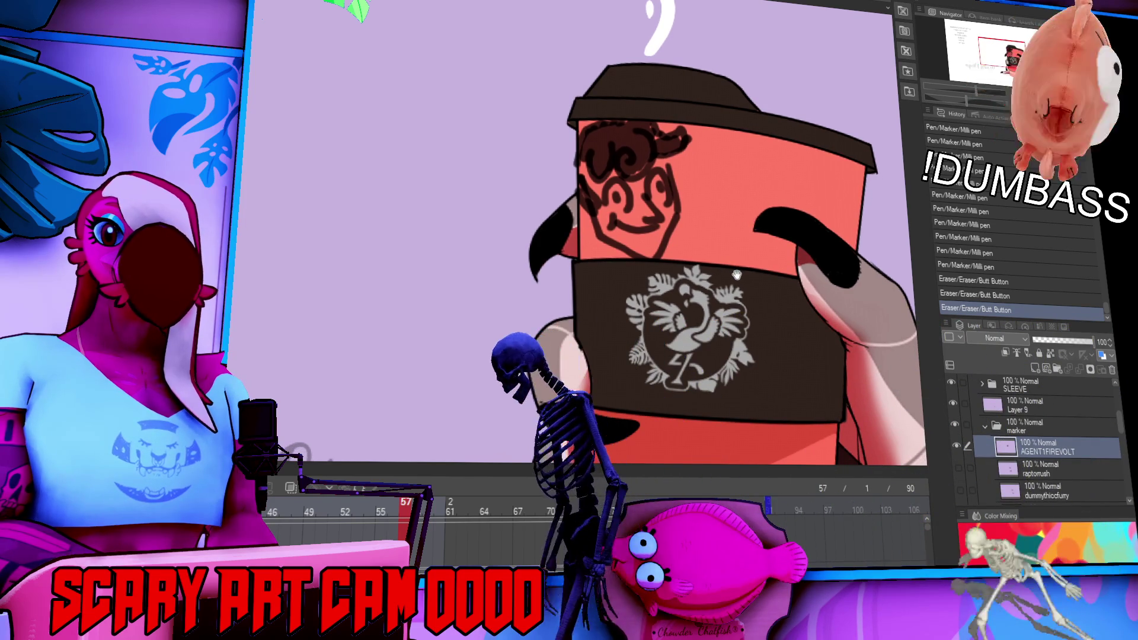
{"action": "left_click", "coordinate": [596, 187]}
{"action": "key", "text": "ctrl+z"}
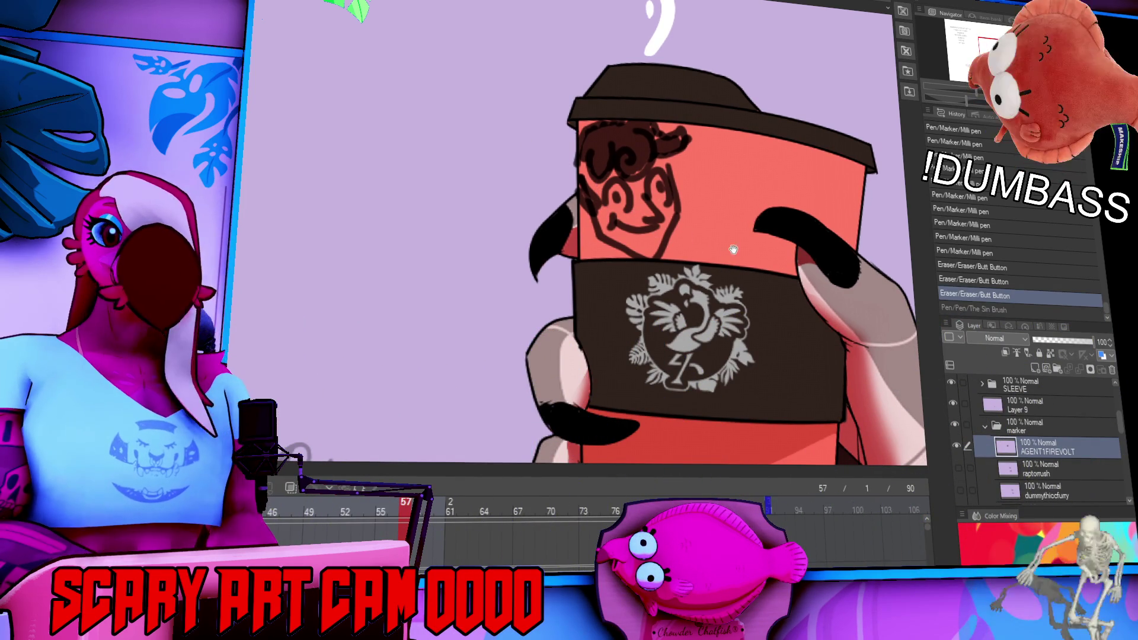
{"action": "left_click_drag", "start_coordinate": [728, 249], "coordinate": [722, 265]}
{"action": "left_click", "coordinate": [627, 227]}
{"action": "mouse_move", "coordinate": [586, 201]}
{"action": "left_mouse_down"}
{"action": "mouse_move", "coordinate": [627, 191]}
{"action": "mouse_move", "coordinate": [673, 227]}
{"action": "mouse_move", "coordinate": [668, 178]}
{"action": "mouse_move", "coordinate": [642, 220]}
{"action": "left_mouse_up"}
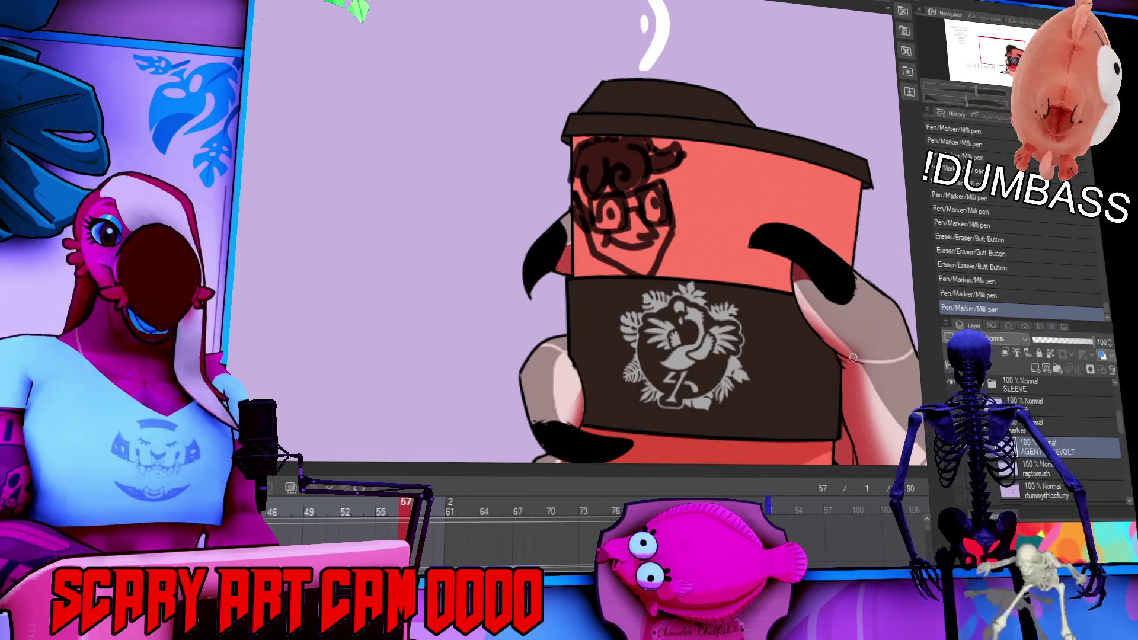
{"action": "left_click_drag", "start_coordinate": [858, 308], "coordinate": [869, 283]}
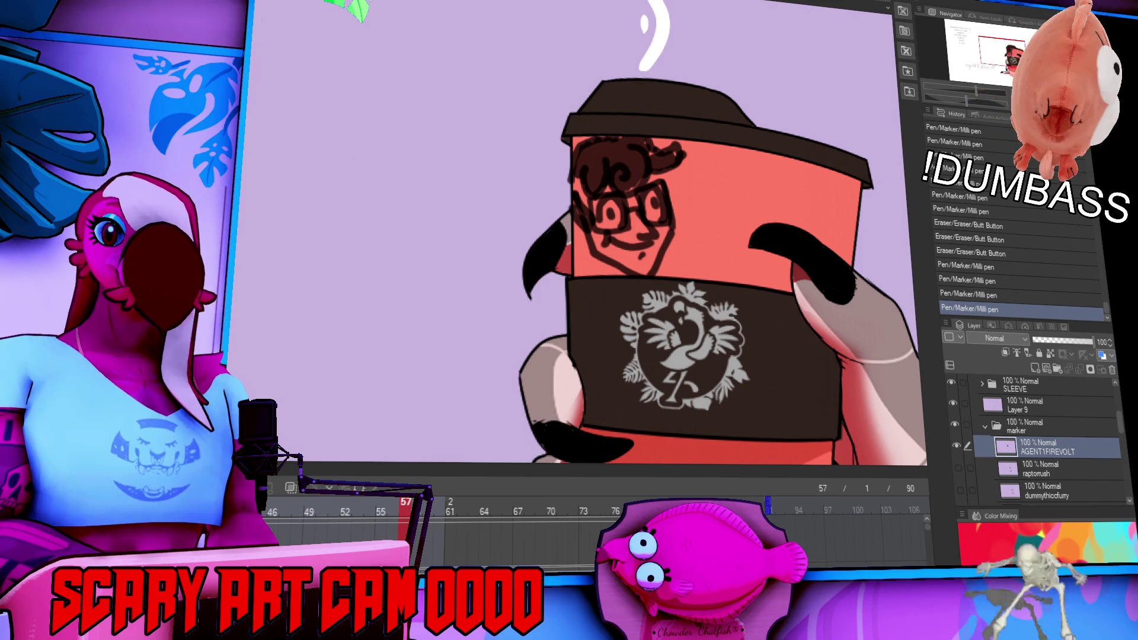
{"action": "scroll", "coordinate": [508, 174], "scroll_direction": "down", "scroll_amount": 3}
{"action": "scroll", "coordinate": [630, 207], "scroll_direction": "up", "scroll_amount": 2}
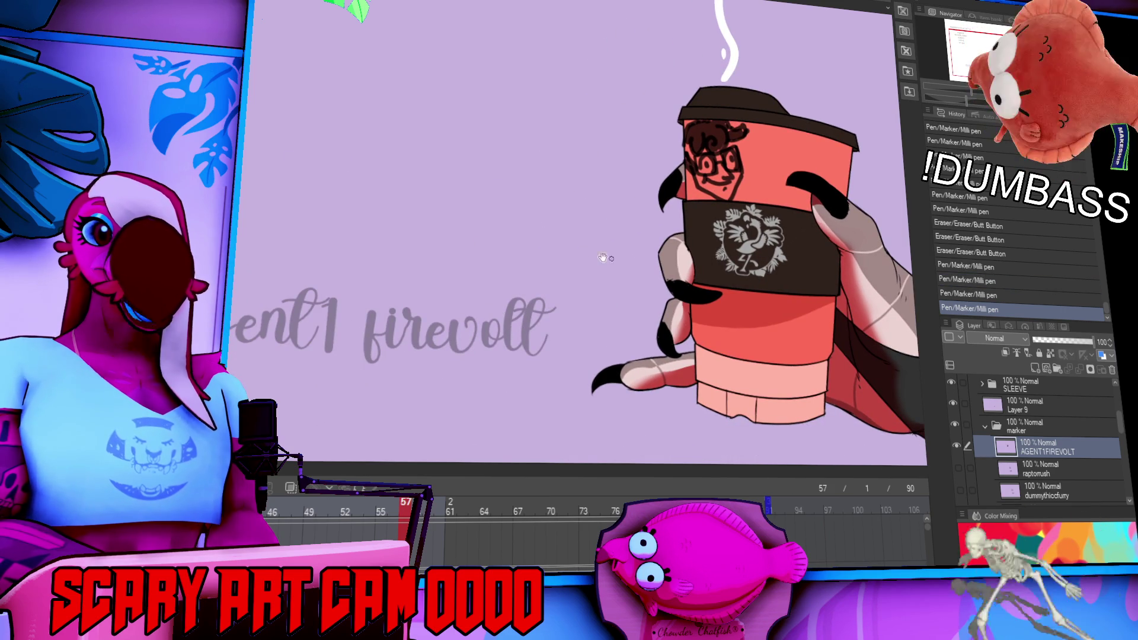
Clear the watermark and retype it as the next viewer's name, fixing typos.
{"action": "scroll", "coordinate": [622, 249], "scroll_direction": "left", "scroll_amount": 4}
{"action": "scroll", "coordinate": [623, 249], "scroll_direction": "down", "scroll_amount": 2}
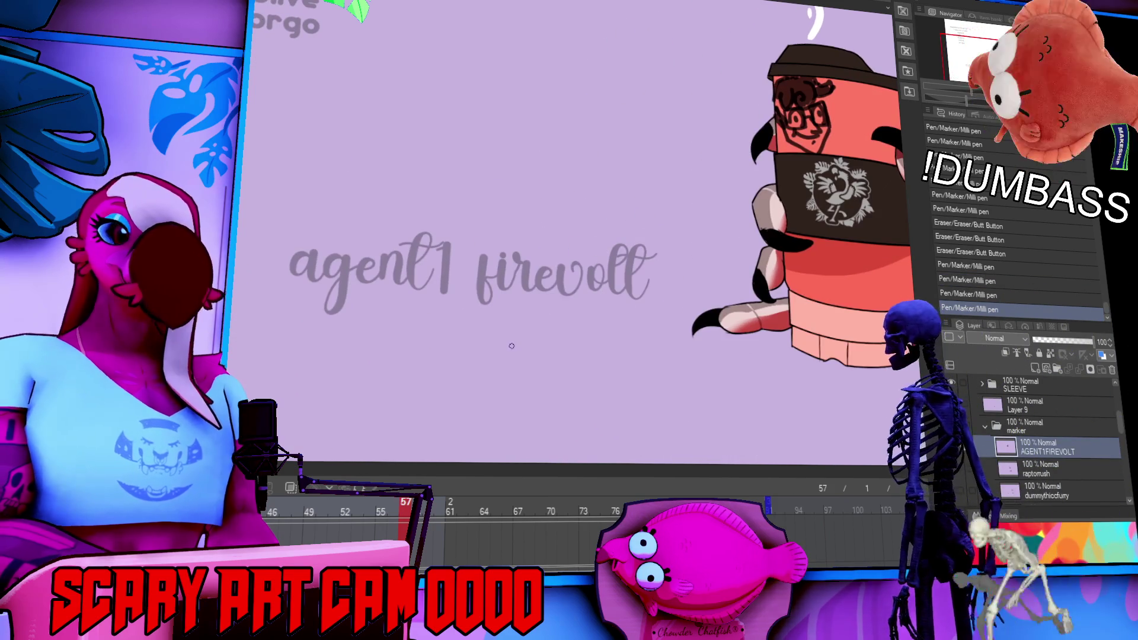
{"action": "key", "text": "ctrl+t"}
{"action": "left_click", "coordinate": [460, 278]}
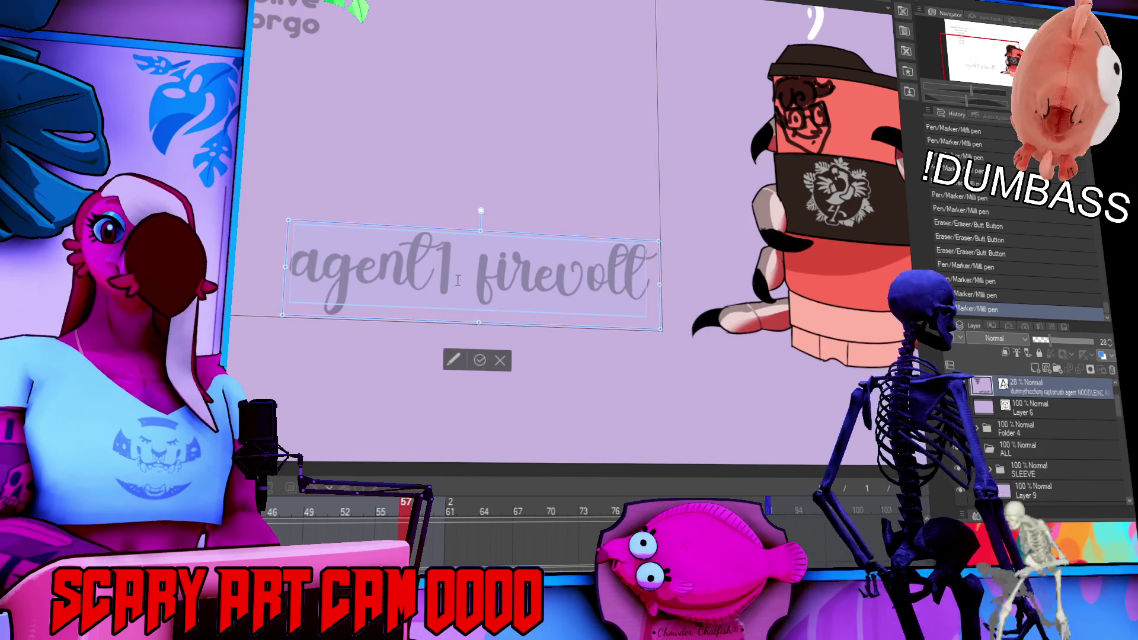
{"action": "key", "text": "ctrl+a"}
{"action": "type", "text": "Age"}
{"action": "key", "text": "BackSpace"}
{"action": "type", "text": "i g"}
{"action": "key", "text": "BackSpace"}
{"action": "key", "text": "BackSpace"}
{"action": "type", "text": "ng gun "}
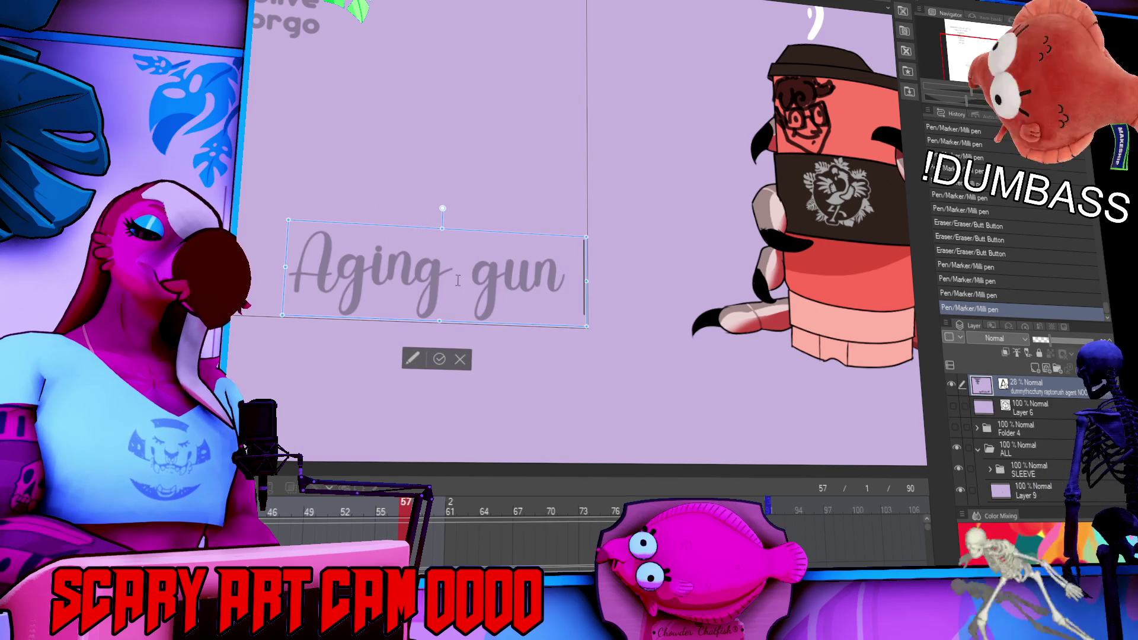
{"action": "type", "text": "Hire"}
{"action": "key", "text": "BackSpace"}
{"action": "key", "text": "BackSpace"}
{"action": "type", "text": "gher"}
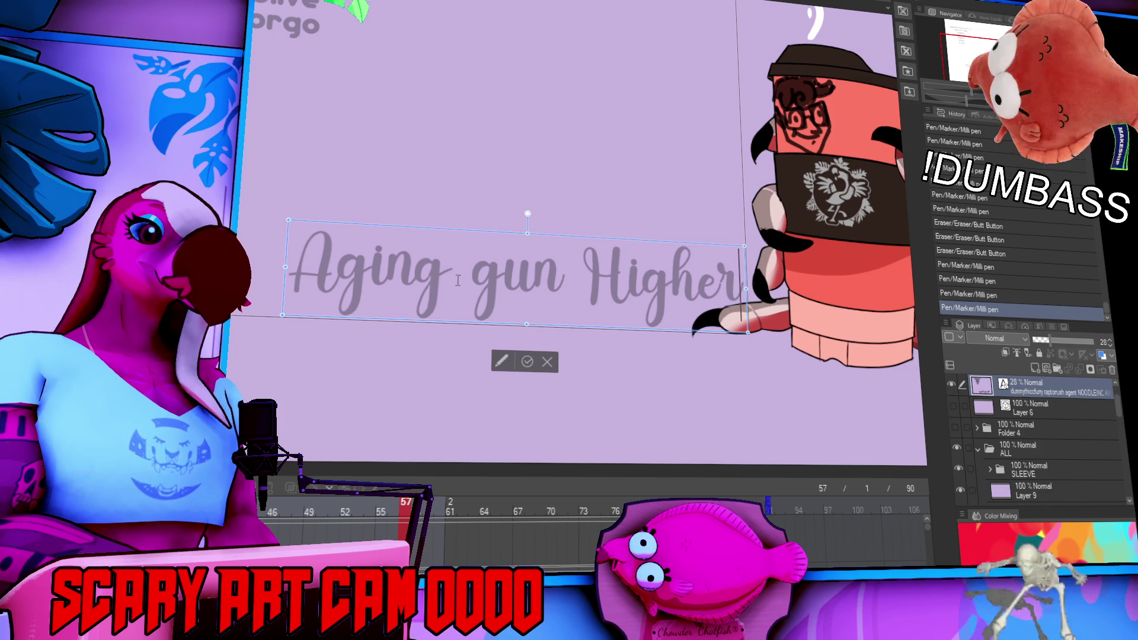
Split the name onto two lines, shift the text box up-right, and commit it.
{"action": "type", "text": "line"}
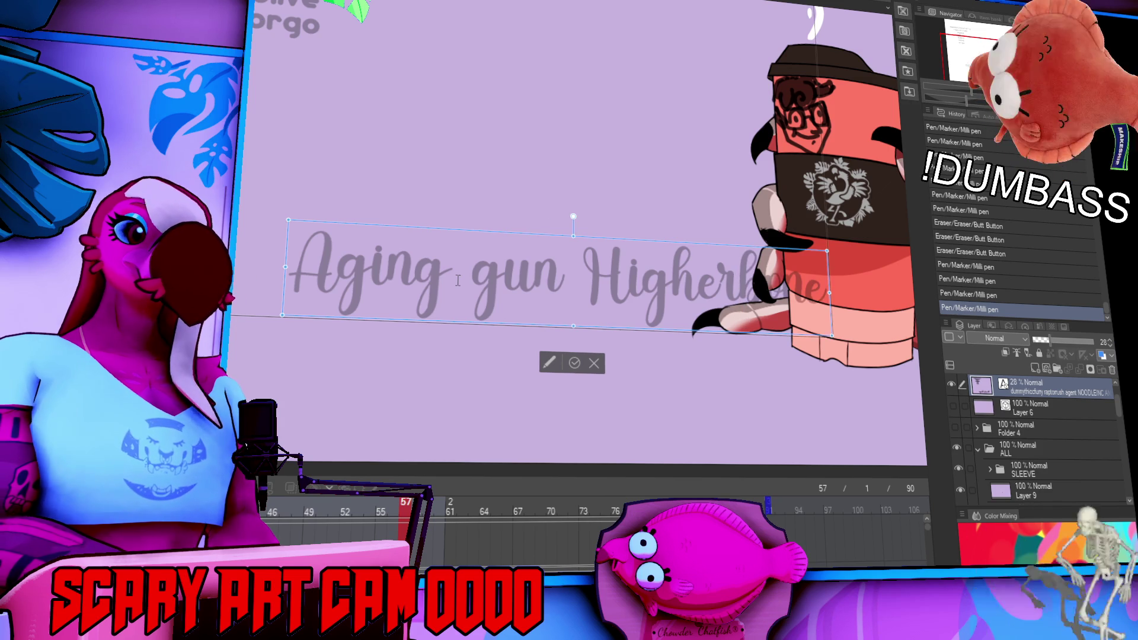
{"action": "key", "text": "Return"}
{"action": "left_click_drag", "start_coordinate": [536, 239], "coordinate": [562, 217]}
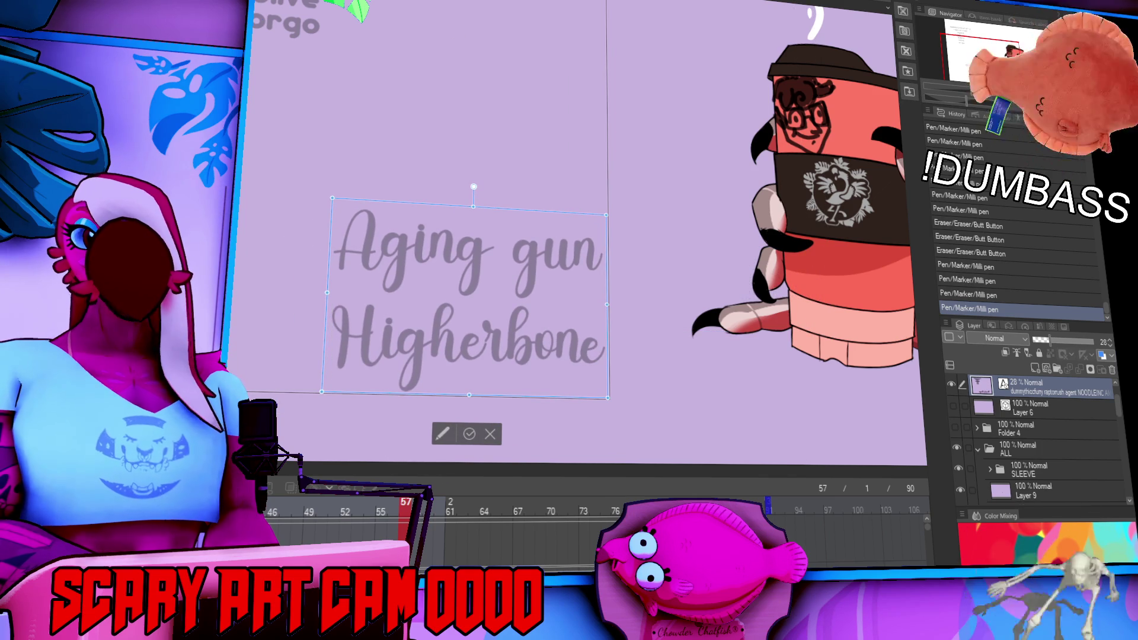
{"action": "key", "text": "Escape"}
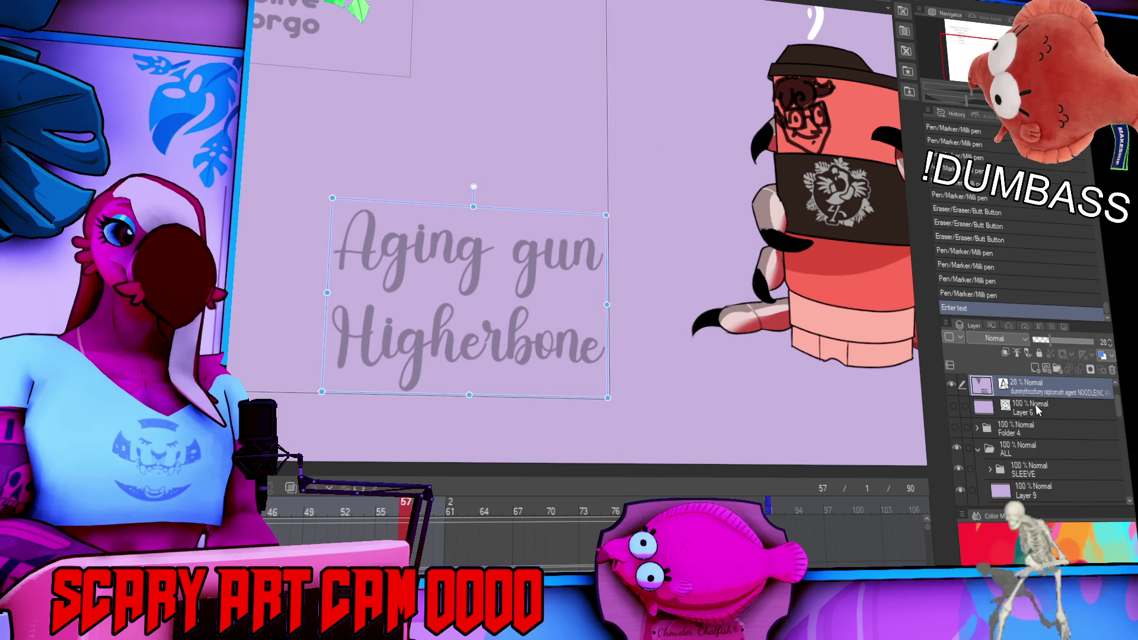
{"action": "scroll", "coordinate": [1030, 396], "scroll_direction": "down", "scroll_amount": 3}
{"action": "left_click", "coordinate": [1032, 460]}
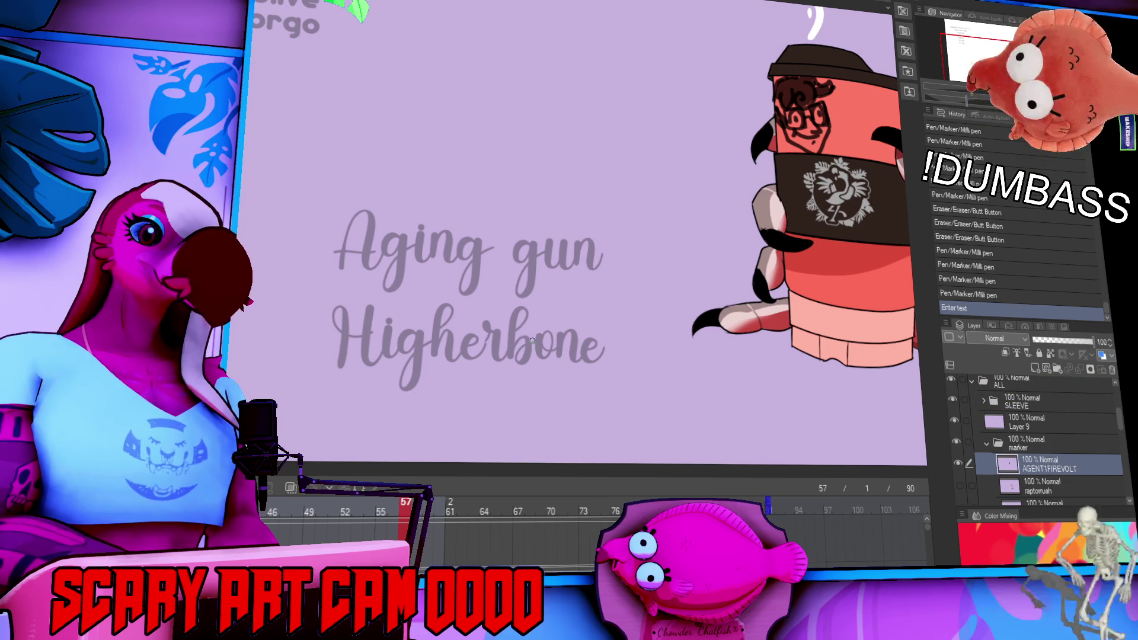
Reword the watermark's second line to end in 'Colt', commit it, and reselect the marker layer.
{"action": "scroll", "coordinate": [484, 320], "scroll_direction": "up", "scroll_amount": 3}
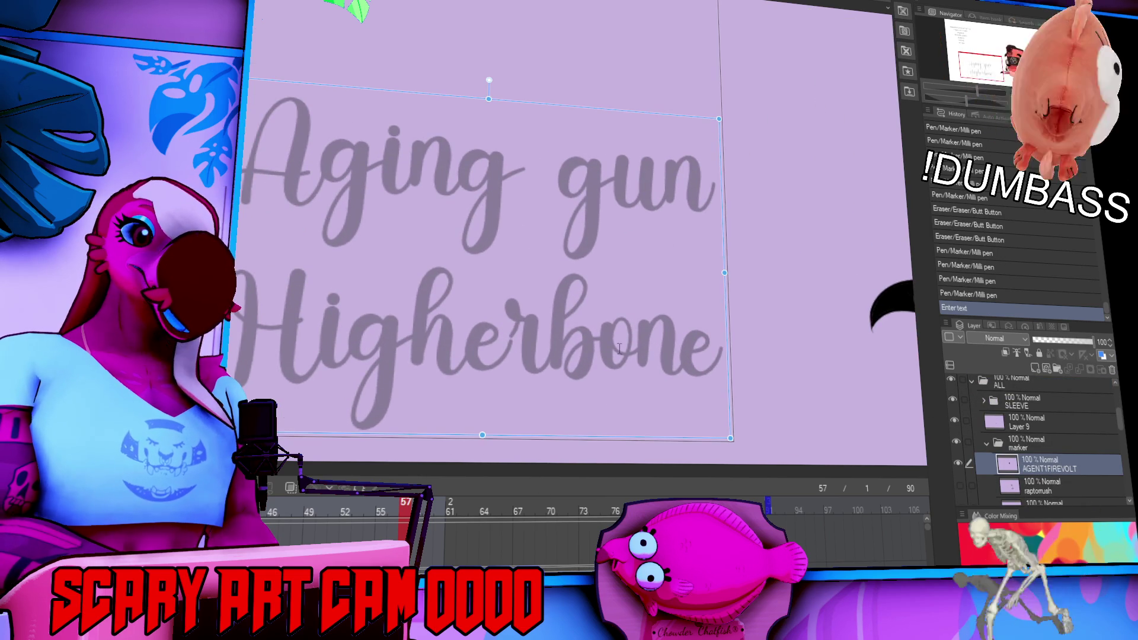
{"action": "left_click", "coordinate": [581, 334]}
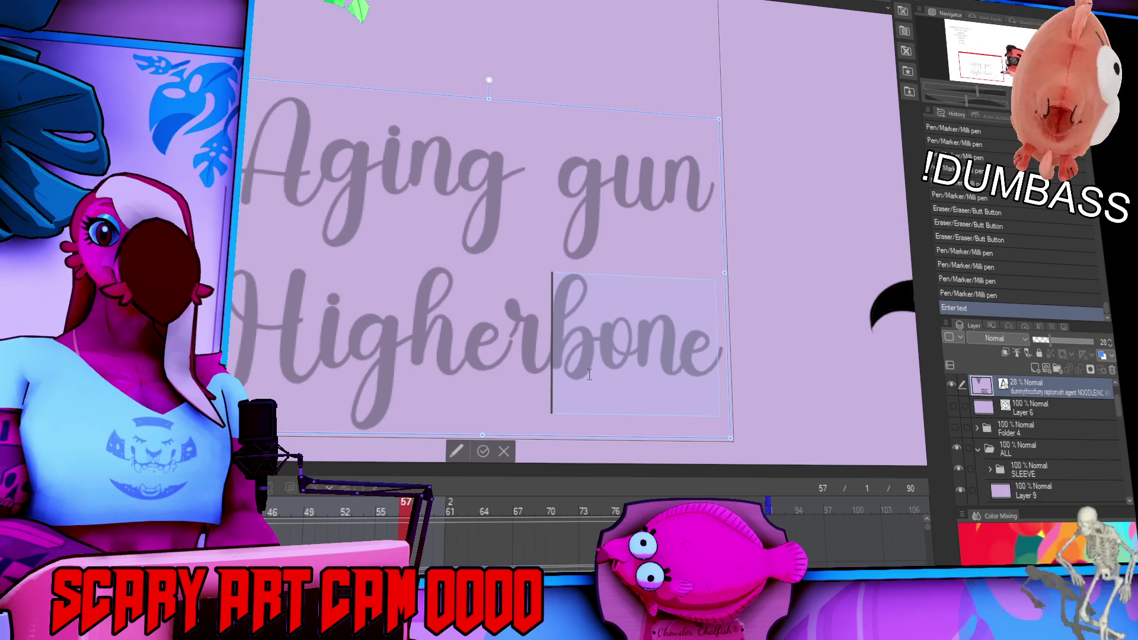
{"action": "key", "text": "BackSpace"}
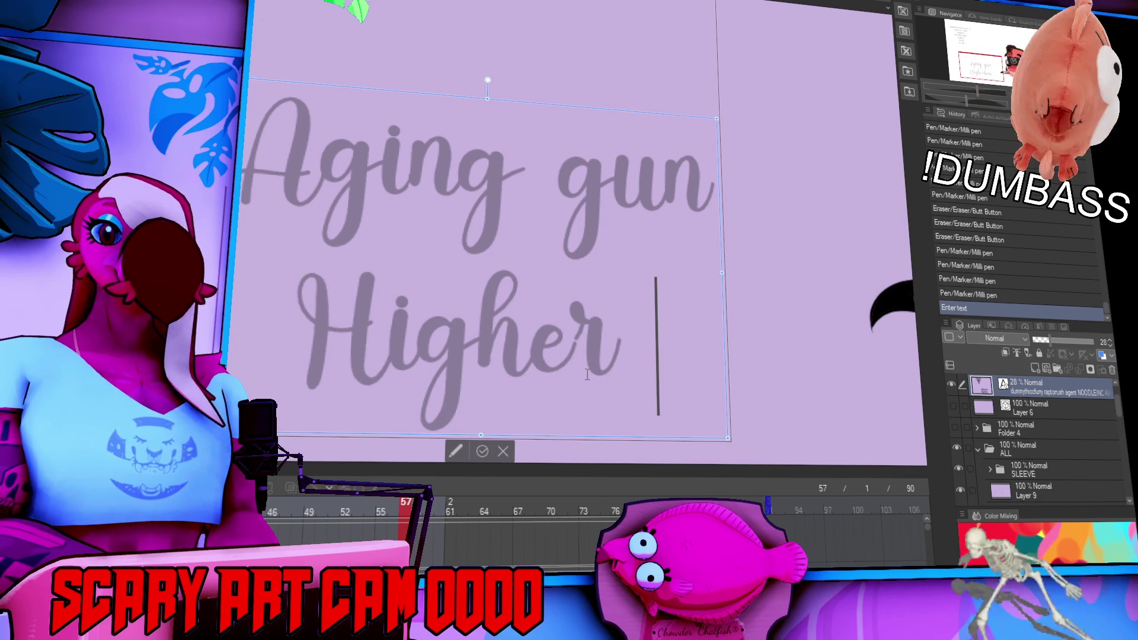
{"action": "left_click_drag", "start_coordinate": [597, 367], "coordinate": [388, 345]}
{"action": "type", "text": "ier"}
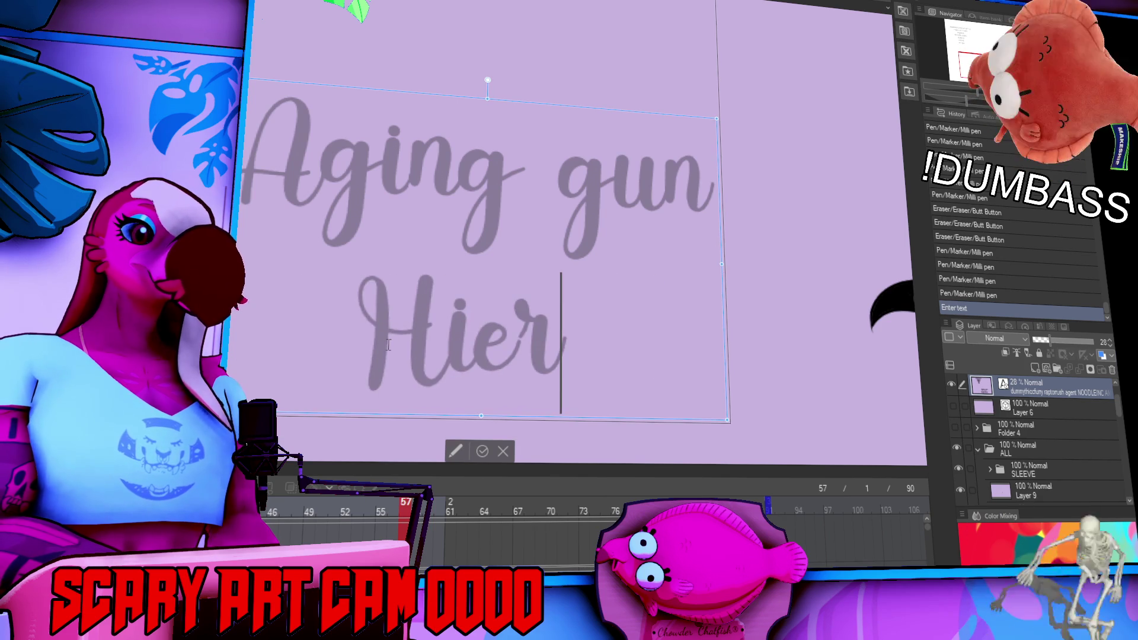
{"action": "key", "text": "BackSpace"}
{"action": "key", "text": "BackSpace"}
{"action": "key", "text": "BackSpace"}
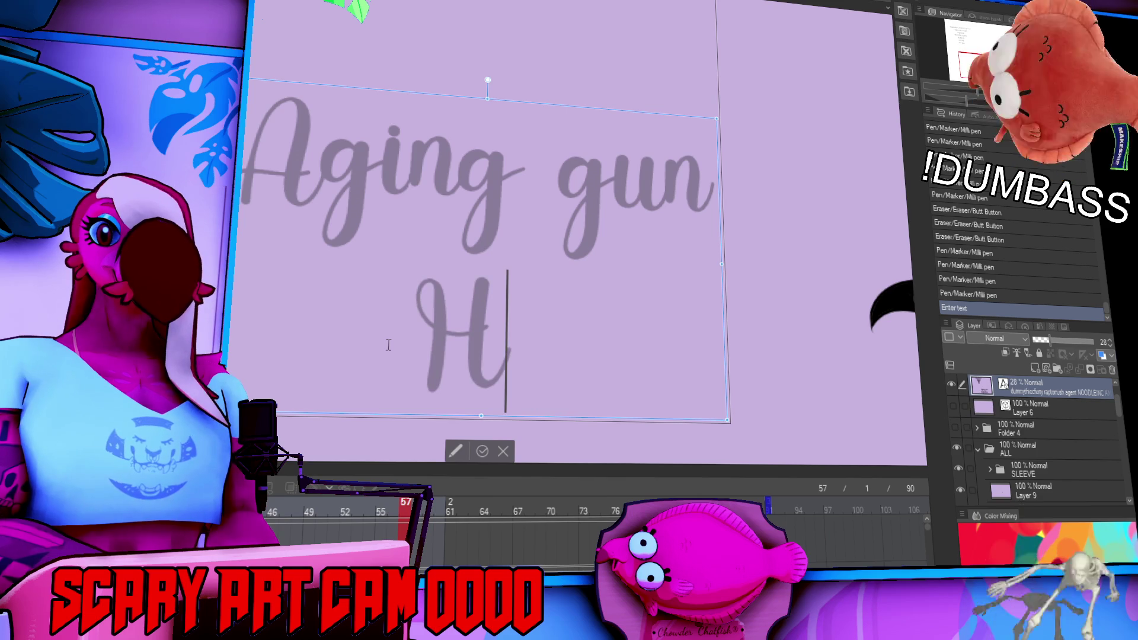
{"action": "key", "text": "ctrl+z"}
{"action": "key", "text": "ctrl+z"}
{"action": "key", "text": "ctrl+z"}
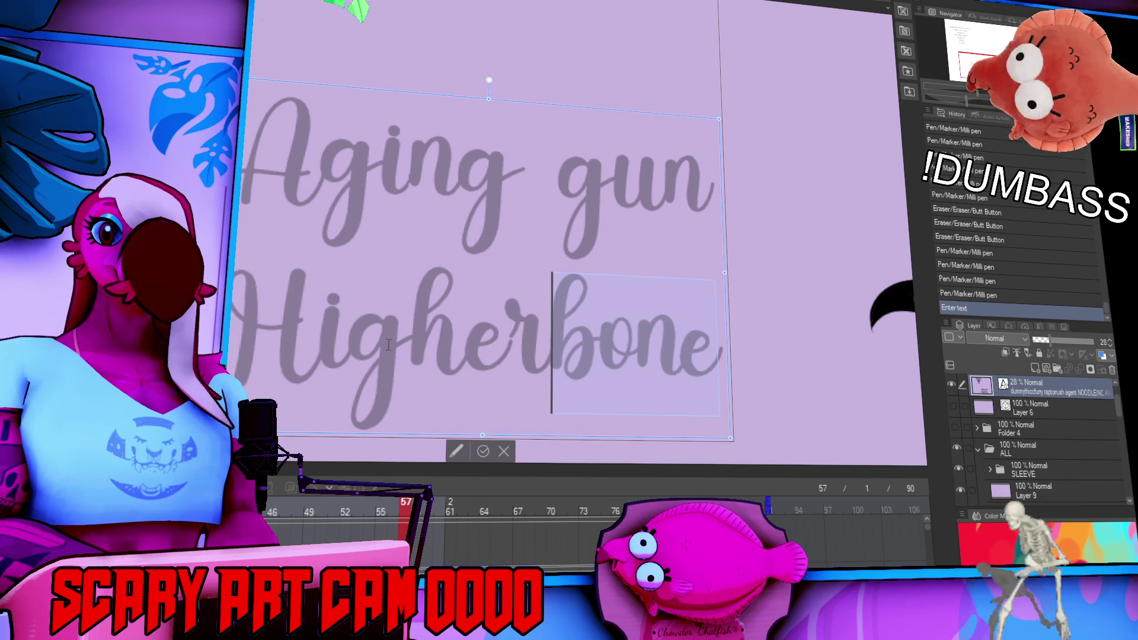
{"action": "type", "text": "C"}
{"action": "key", "text": "BackSpace"}
{"action": "key", "text": "BackSpace"}
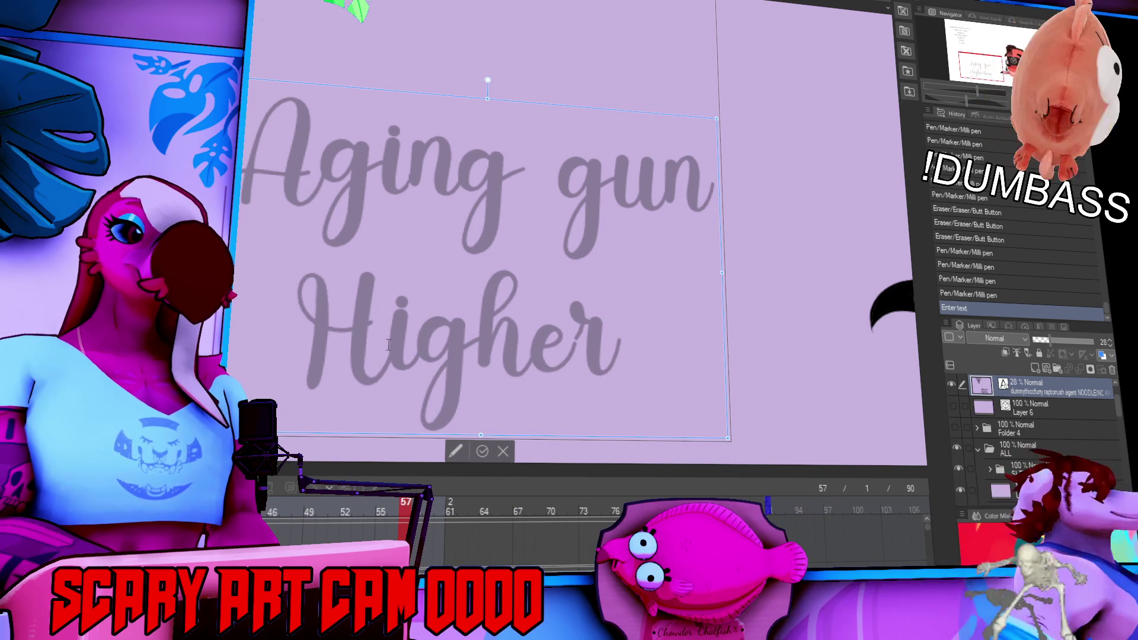
{"action": "type", "text": " Colt"}
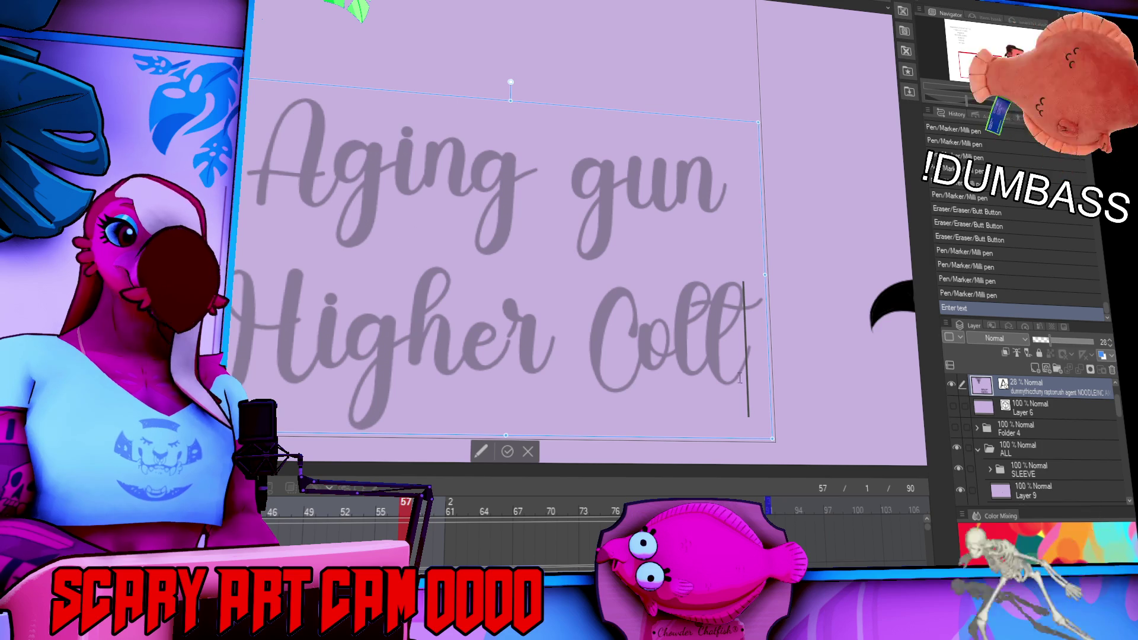
{"action": "left_click", "coordinate": [1061, 455]}
{"action": "scroll", "coordinate": [1055, 455], "scroll_direction": "down", "scroll_amount": 3}
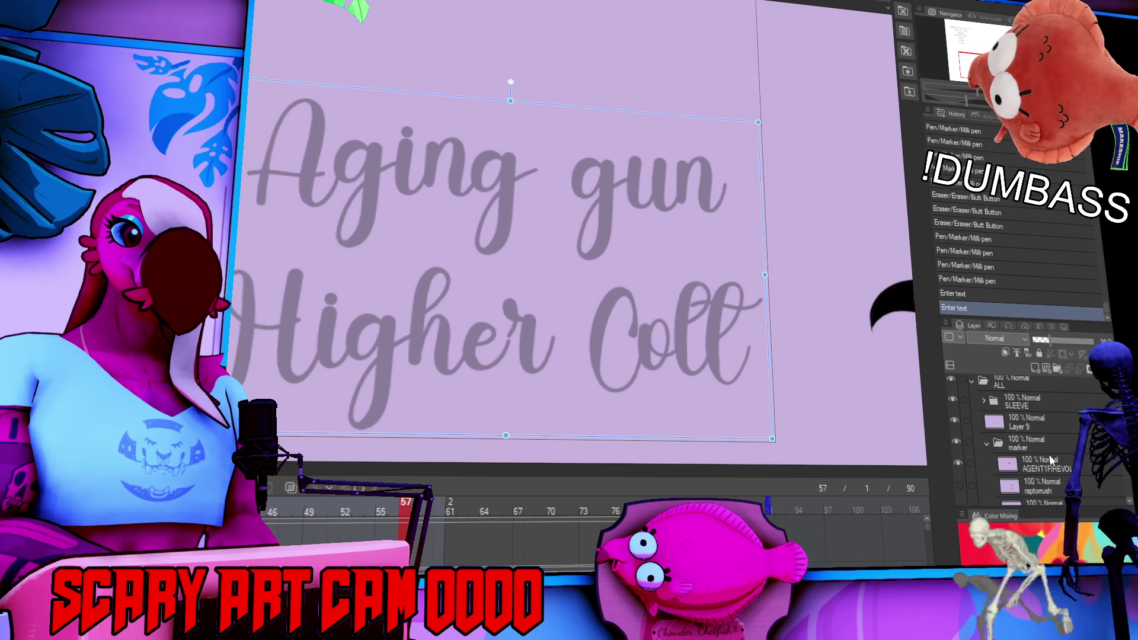
{"action": "left_click", "coordinate": [1047, 460]}
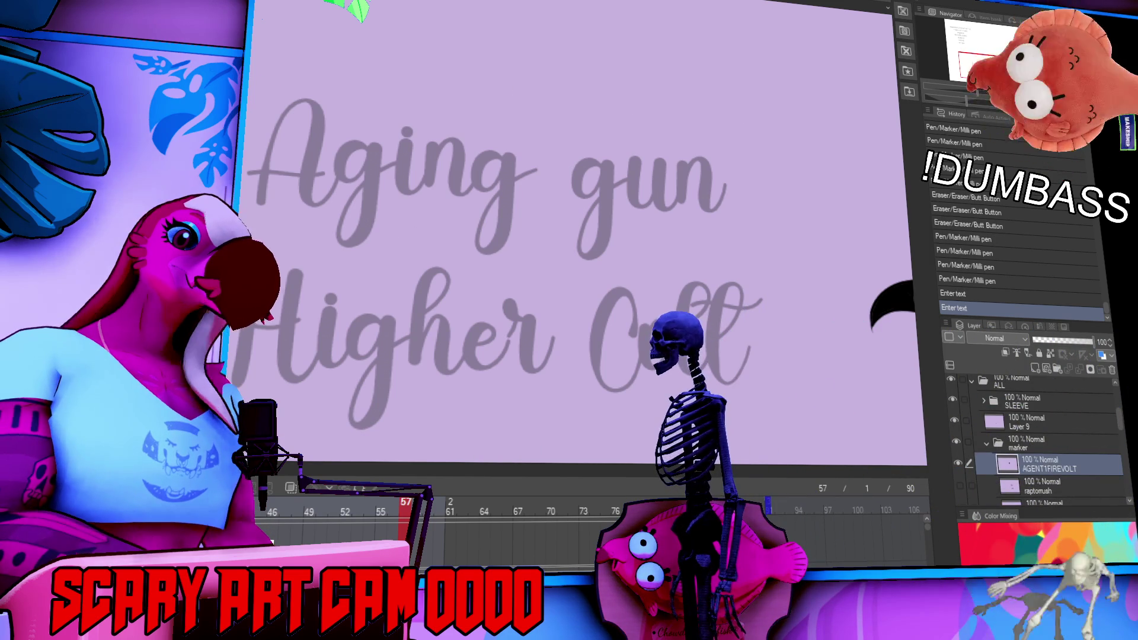
Ink the first line 'Aging gun' over the grey guide, redoing the cursive A twice.
{"action": "key", "text": "ctrl+z"}
{"action": "left_click_drag", "start_coordinate": [261, 207], "coordinate": [309, 168]}
{"action": "key", "text": "ctrl+z"}
{"action": "left_click_drag", "start_coordinate": [260, 195], "coordinate": [315, 116]}
{"action": "key", "text": "ctrl+z"}
{"action": "left_click_drag", "start_coordinate": [259, 196], "coordinate": [332, 190]}
{"action": "mouse_move", "coordinate": [243, 178]}
{"action": "left_mouse_down"}
{"action": "mouse_move", "coordinate": [355, 157]}
{"action": "mouse_move", "coordinate": [361, 237]}
{"action": "left_mouse_up"}
{"action": "mouse_move", "coordinate": [401, 162]}
{"action": "left_mouse_down"}
{"action": "mouse_move", "coordinate": [418, 193]}
{"action": "mouse_move", "coordinate": [456, 190]}
{"action": "mouse_move", "coordinate": [481, 167]}
{"action": "left_mouse_up"}
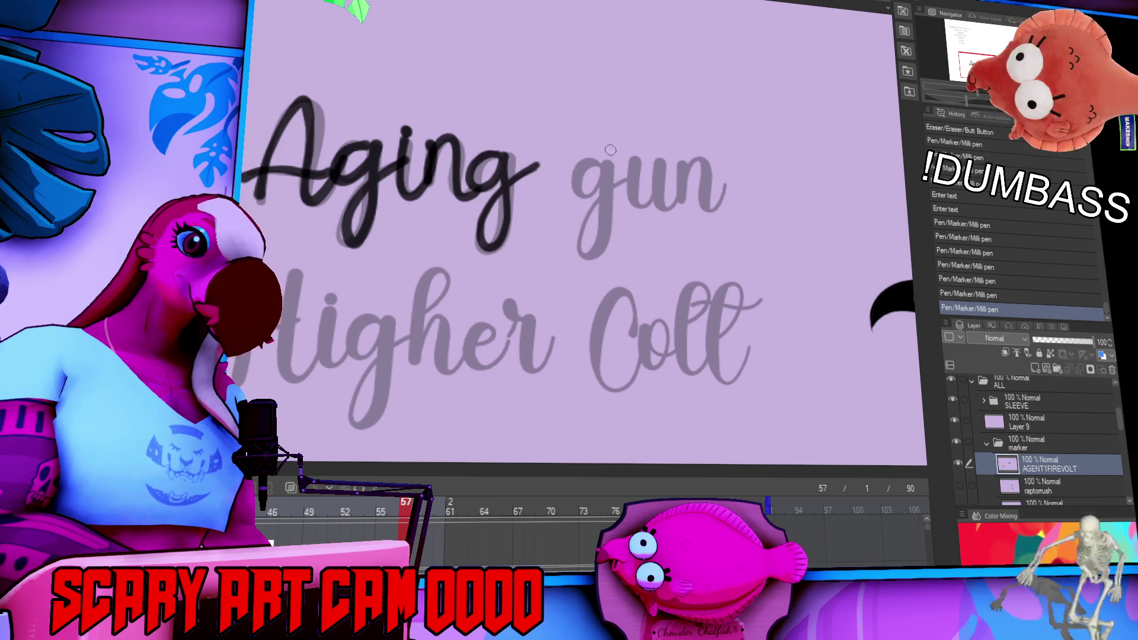
{"action": "mouse_move", "coordinate": [629, 169]}
{"action": "left_mouse_down"}
{"action": "mouse_move", "coordinate": [659, 200]}
{"action": "mouse_move", "coordinate": [676, 168]}
{"action": "mouse_move", "coordinate": [681, 182]}
{"action": "left_mouse_up"}
Ink the second line 'Higher Colt', then undo the accidental final stroke.
{"action": "mouse_move", "coordinate": [656, 286]}
{"action": "left_mouse_down"}
{"action": "mouse_move", "coordinate": [686, 262]}
{"action": "mouse_move", "coordinate": [705, 281]}
{"action": "left_mouse_up"}
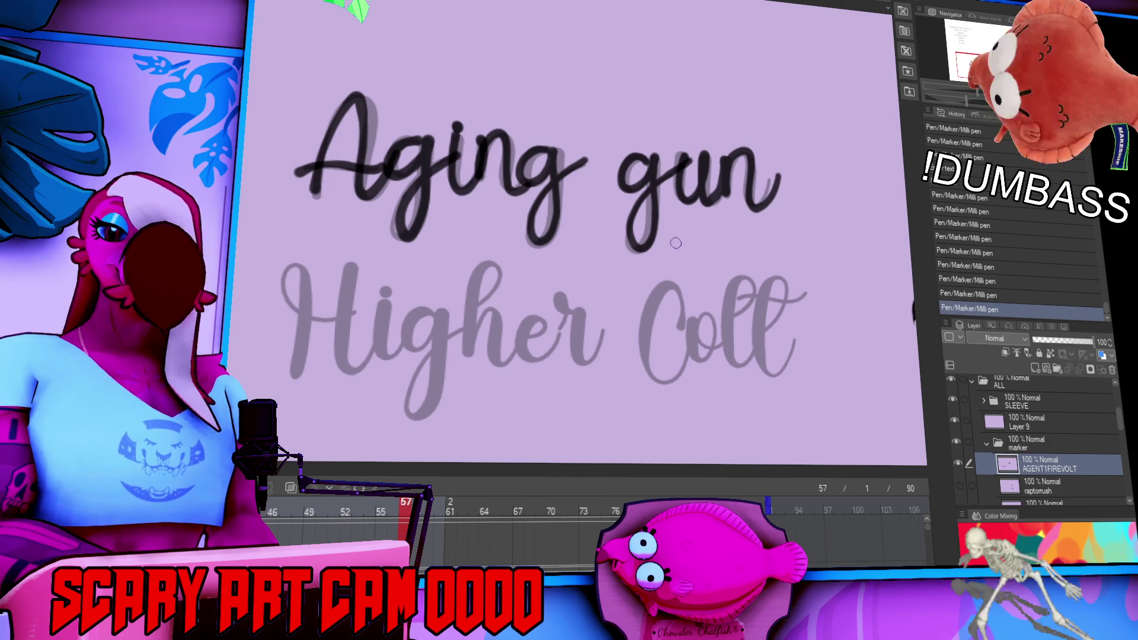
{"action": "left_click_drag", "start_coordinate": [530, 282], "coordinate": [670, 250]}
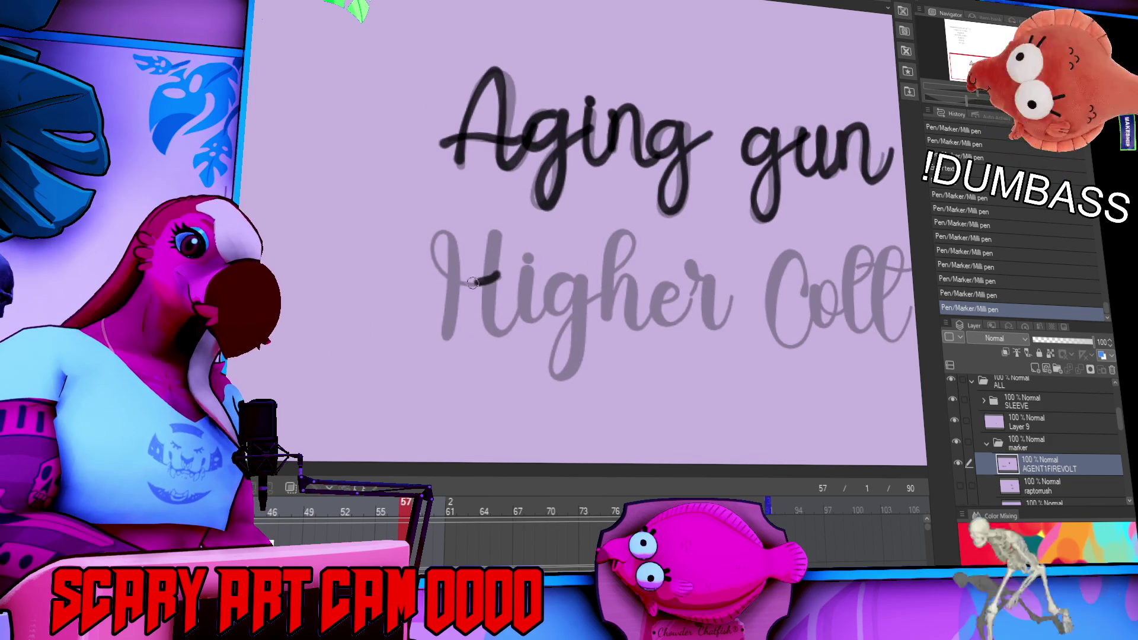
{"action": "left_click_drag", "start_coordinate": [493, 238], "coordinate": [513, 279]}
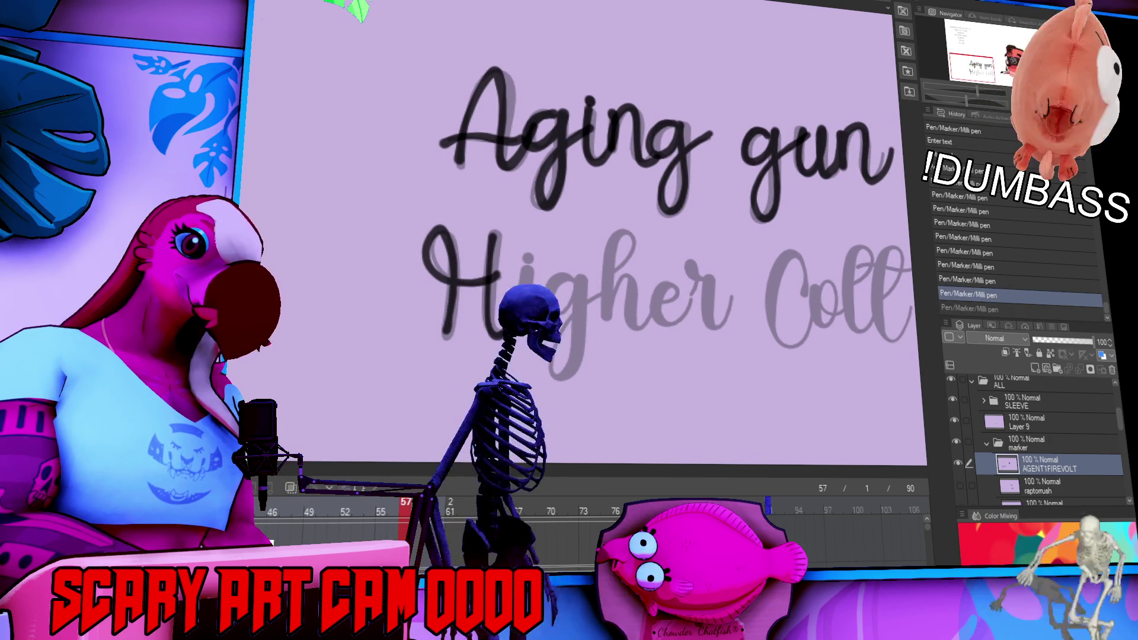
{"action": "mouse_move", "coordinate": [526, 270]}
{"action": "left_mouse_down"}
{"action": "mouse_move", "coordinate": [565, 278]}
{"action": "mouse_move", "coordinate": [593, 308]}
{"action": "left_mouse_up"}
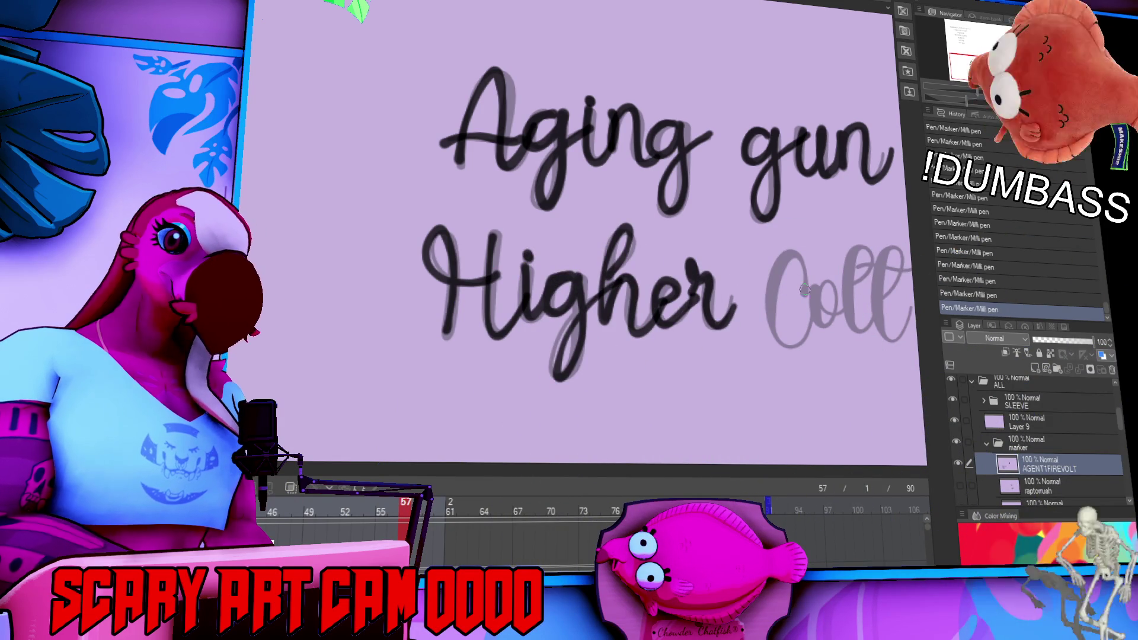
{"action": "mouse_move", "coordinate": [801, 343]}
{"action": "left_mouse_down"}
{"action": "mouse_move", "coordinate": [813, 301]}
{"action": "mouse_move", "coordinate": [592, 282]}
{"action": "left_mouse_up"}
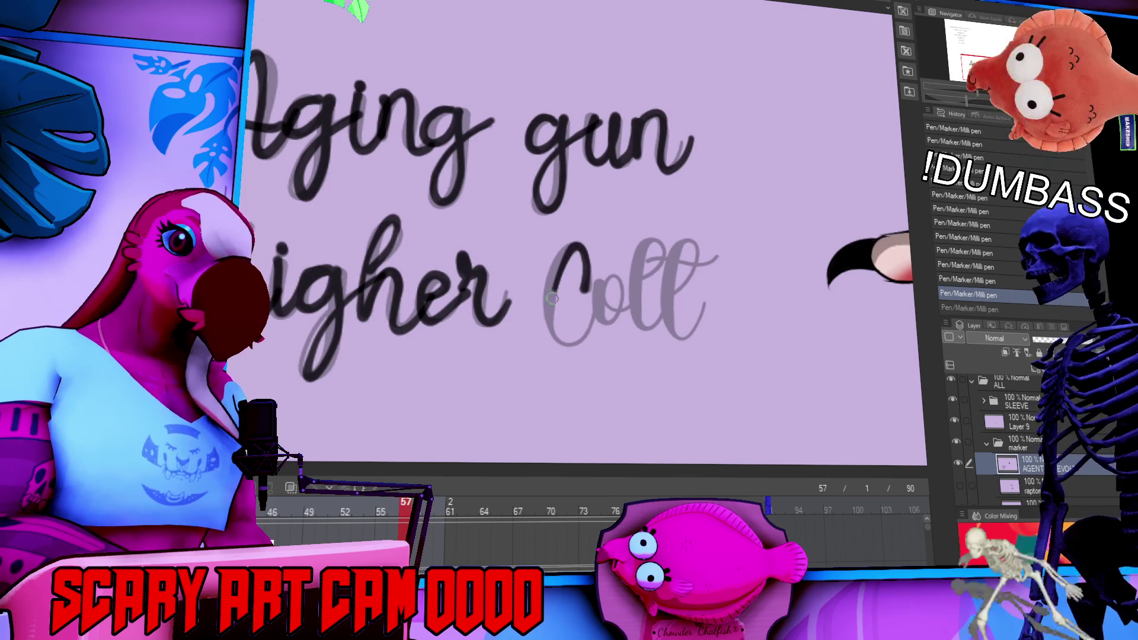
{"action": "mouse_move", "coordinate": [593, 283]}
{"action": "left_mouse_down"}
{"action": "mouse_move", "coordinate": [618, 309]}
{"action": "mouse_move", "coordinate": [673, 283]}
{"action": "mouse_move", "coordinate": [675, 251]}
{"action": "mouse_move", "coordinate": [745, 249]}
{"action": "left_mouse_up"}
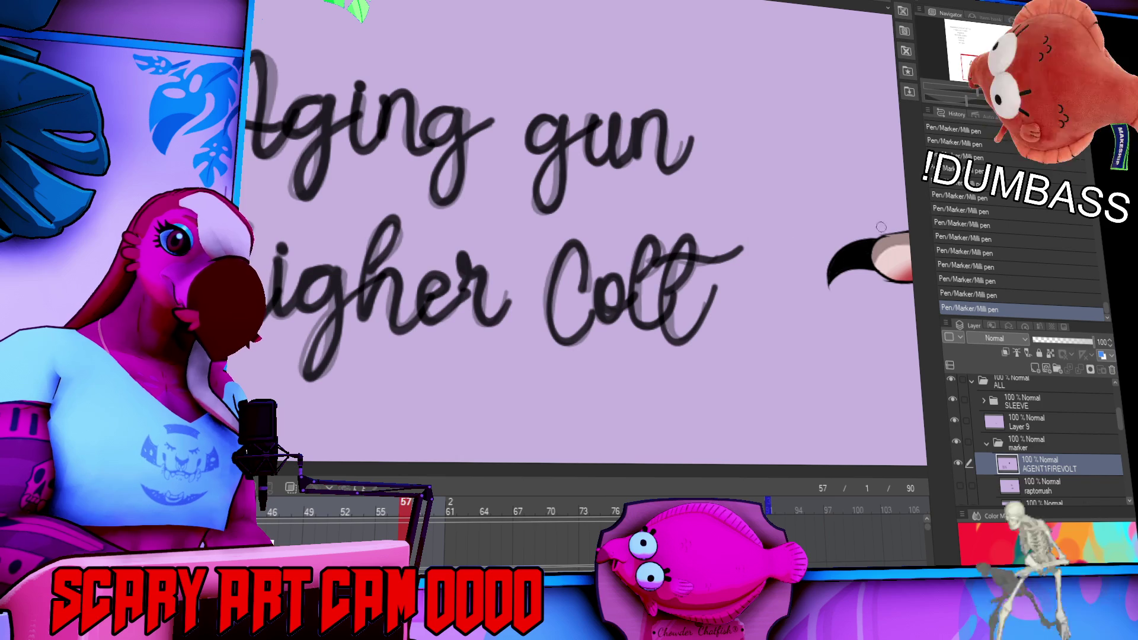
{"action": "left_click_drag", "start_coordinate": [828, 237], "coordinate": [788, 311]}
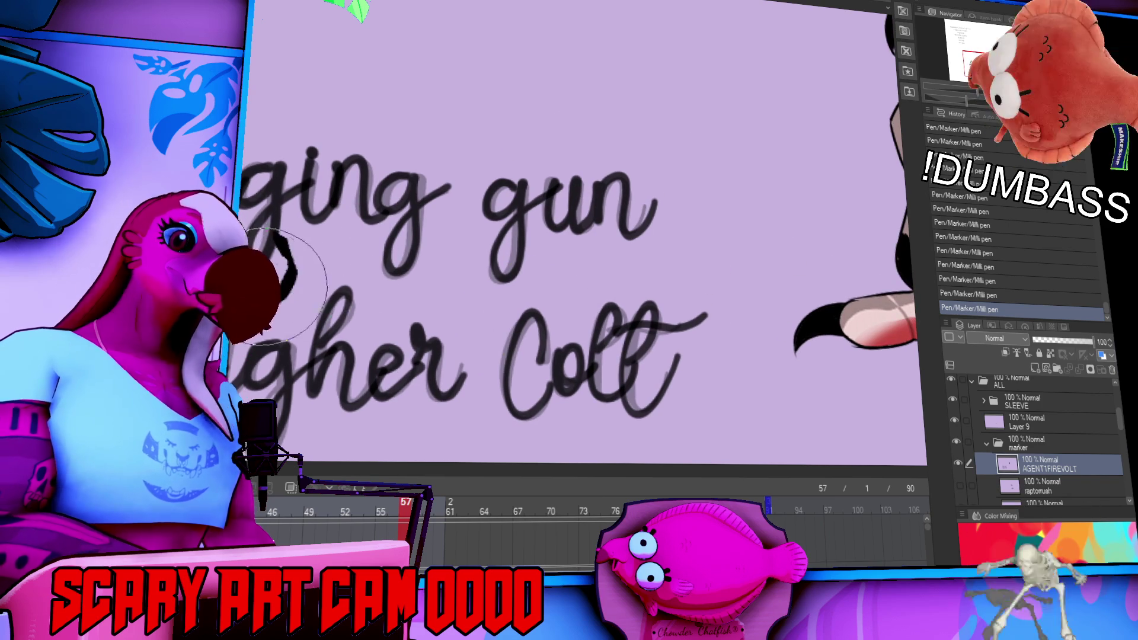
{"action": "key", "text": "ctrl+z"}
Lasso and nudge the g of 'Aging' and the word 'gun' to tidy spacing.
{"action": "mouse_move", "coordinate": [252, 66]}
{"action": "left_mouse_down"}
{"action": "mouse_move", "coordinate": [470, 237]}
{"action": "mouse_move", "coordinate": [284, 297]}
{"action": "left_mouse_up"}
{"action": "left_click_drag", "start_coordinate": [419, 254], "coordinate": [422, 260]}
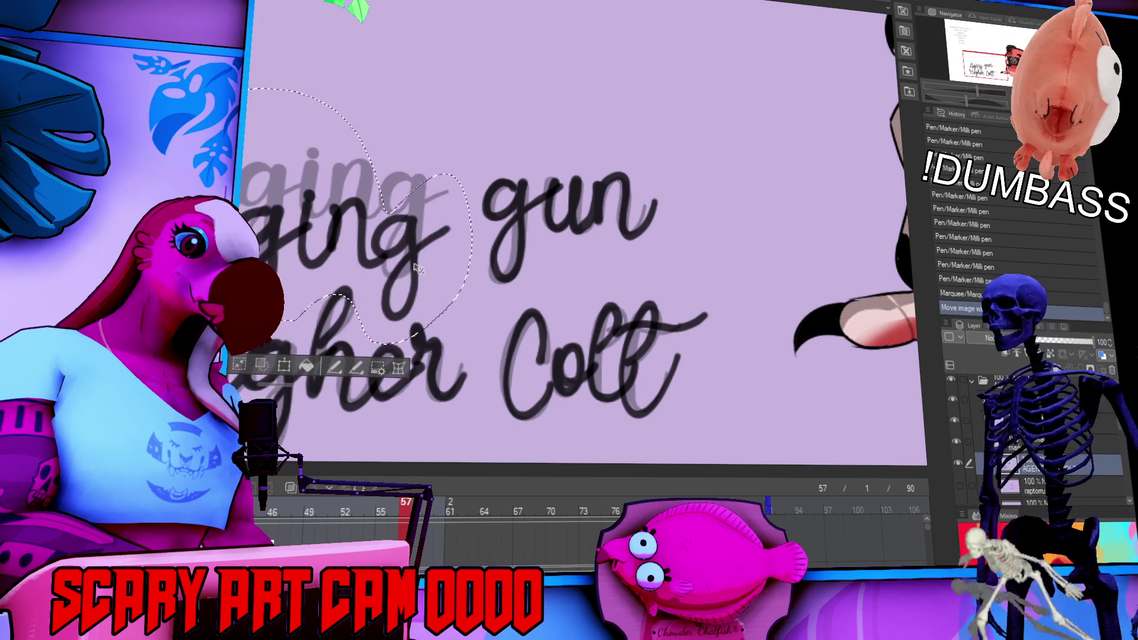
{"action": "key", "text": "ctrl+d"}
{"action": "mouse_move", "coordinate": [584, 136]}
{"action": "left_mouse_down"}
{"action": "mouse_move", "coordinate": [462, 278]}
{"action": "mouse_move", "coordinate": [652, 326]}
{"action": "mouse_move", "coordinate": [607, 299]}
{"action": "left_mouse_up"}
{"action": "key", "text": "ctrl+d"}
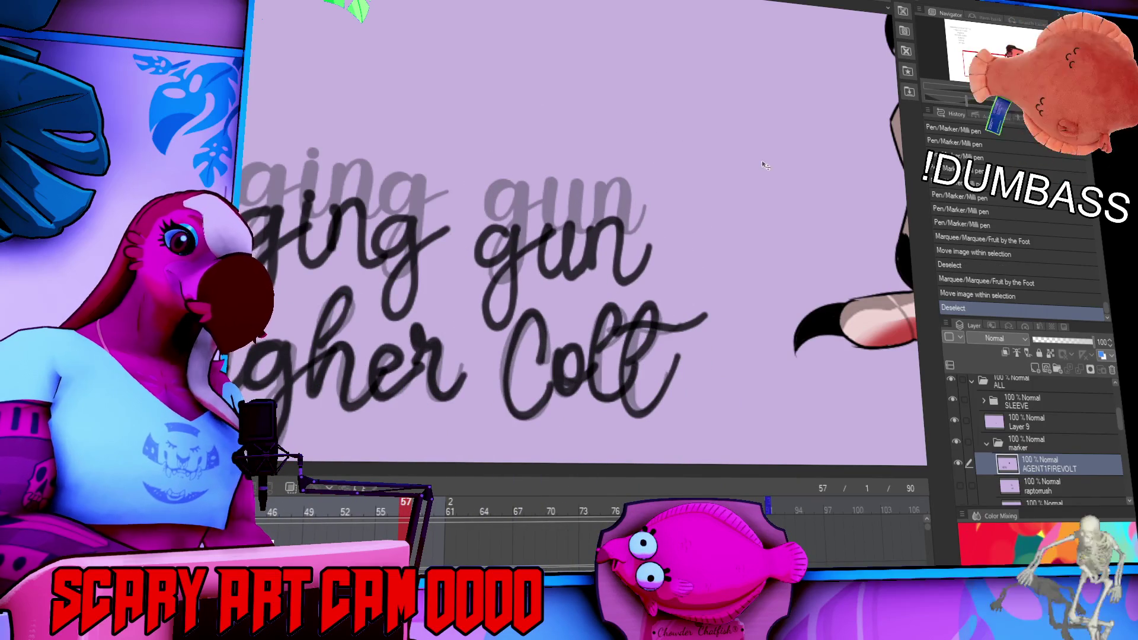
Lasso all the inked lettering and move it onto the cup sleeve.
{"action": "mouse_move", "coordinate": [738, 255]}
{"action": "left_mouse_down"}
{"action": "mouse_move", "coordinate": [646, 468]}
{"action": "mouse_move", "coordinate": [279, 450]}
{"action": "mouse_move", "coordinate": [735, 249]}
{"action": "mouse_move", "coordinate": [655, 261]}
{"action": "left_mouse_up"}
{"action": "key", "text": "ctrl+t"}
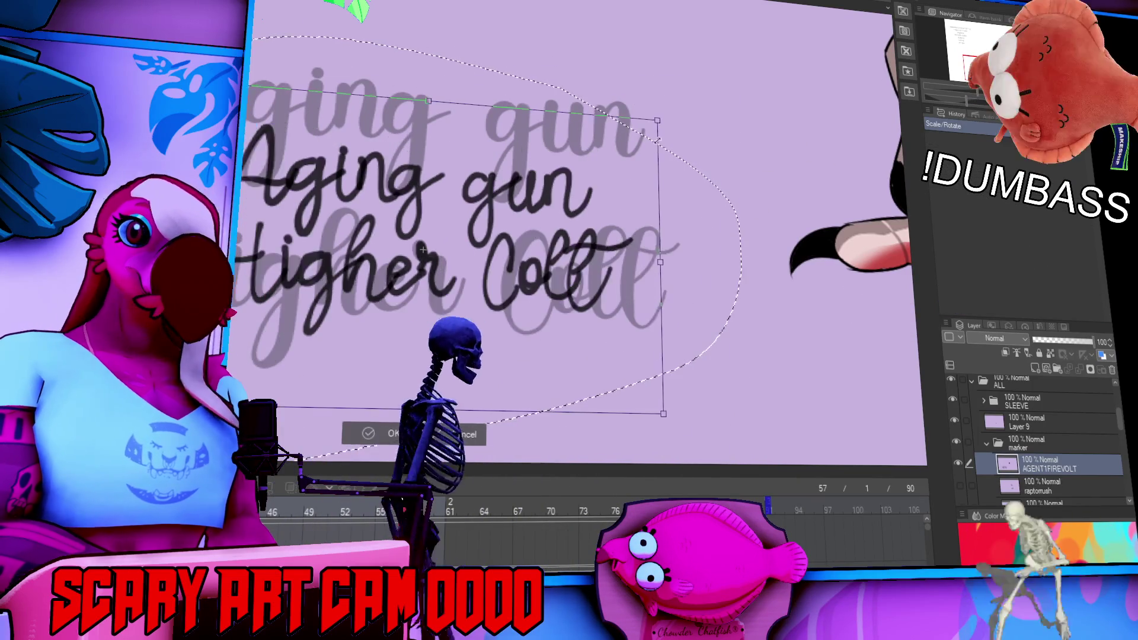
{"action": "mouse_move", "coordinate": [786, 212]}
{"action": "left_mouse_down"}
{"action": "mouse_move", "coordinate": [612, 279]}
{"action": "mouse_move", "coordinate": [608, 372]}
{"action": "mouse_move", "coordinate": [797, 283]}
{"action": "left_mouse_up"}
{"action": "key", "text": "Return"}
{"action": "key", "text": "ctrl+t"}
{"action": "key", "text": "Return"}
Shrink and tilt the lettering with Ctrl+T to fit the red sleeve.
{"action": "key", "text": "ctrl+t"}
{"action": "left_click_drag", "start_coordinate": [828, 423], "coordinate": [698, 334]}
{"action": "mouse_move", "coordinate": [649, 260]}
{"action": "left_mouse_down"}
{"action": "mouse_move", "coordinate": [580, 190]}
{"action": "mouse_move", "coordinate": [745, 305]}
{"action": "mouse_move", "coordinate": [735, 312]}
{"action": "left_mouse_up"}
{"action": "left_click_drag", "start_coordinate": [852, 274], "coordinate": [840, 256]}
{"action": "left_click_drag", "start_coordinate": [731, 304], "coordinate": [728, 308]}
{"action": "key", "text": "Return"}
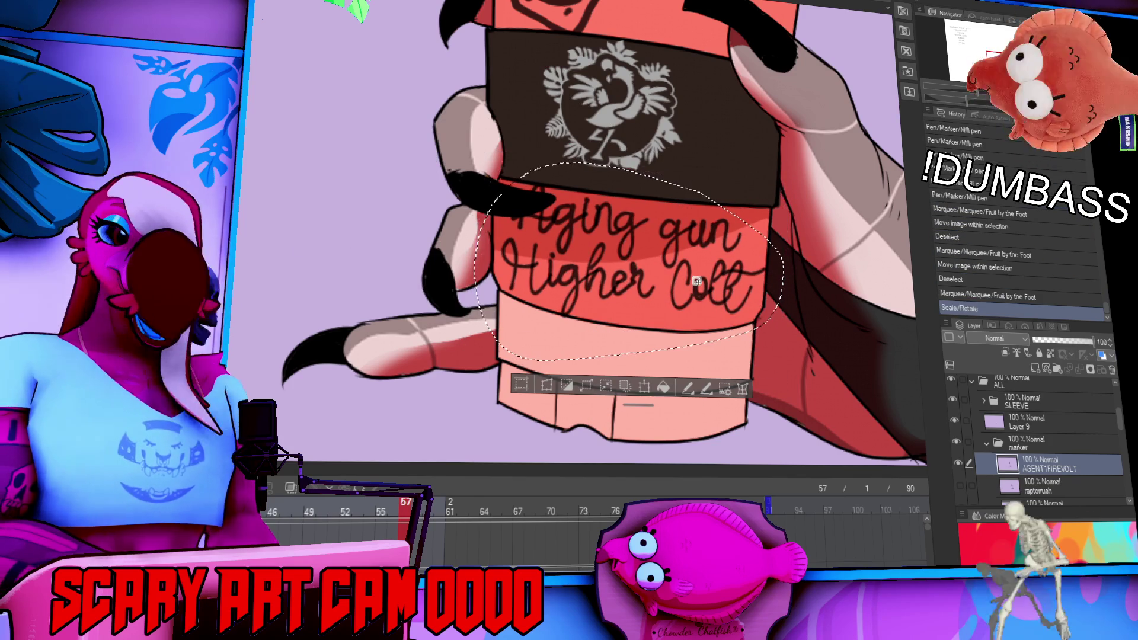
{"action": "key", "text": "ctrl+d"}
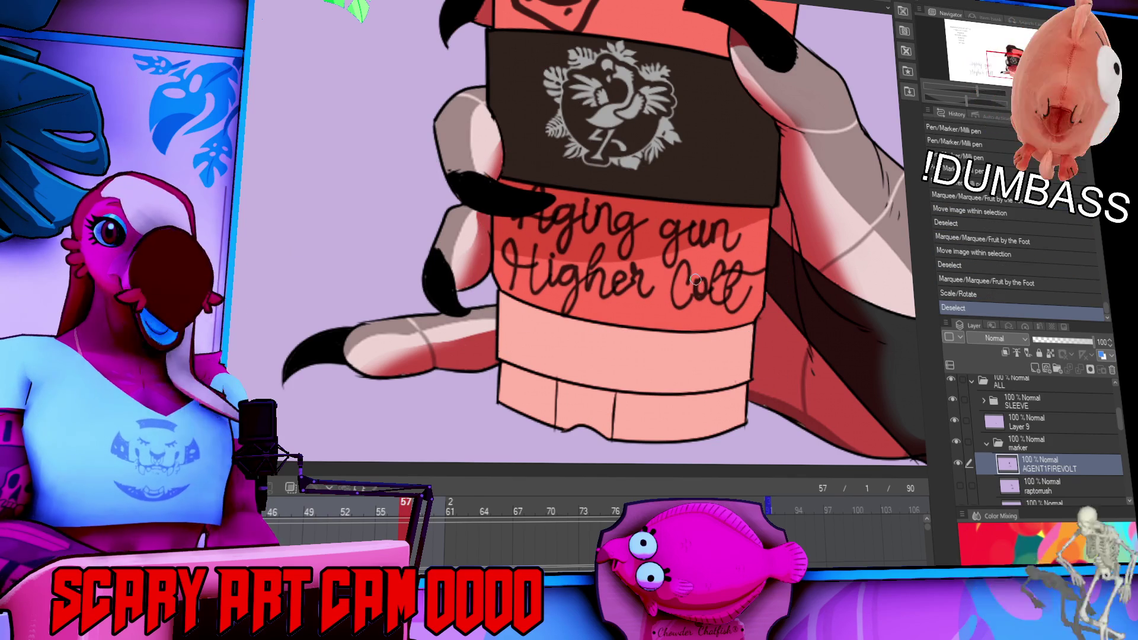
Liquify-warp the sleeve lettering along the cup's curve, then erase a stray mark.
{"action": "scroll", "coordinate": [695, 279], "scroll_direction": "down", "scroll_amount": 3}
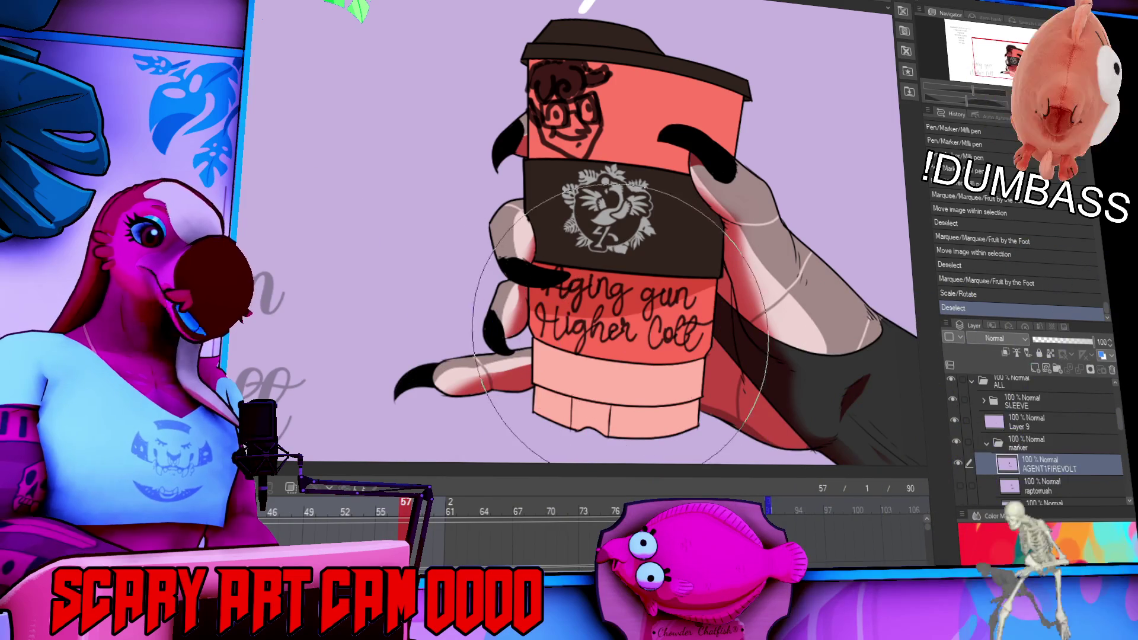
{"action": "mouse_move", "coordinate": [621, 323]}
{"action": "left_mouse_down"}
{"action": "mouse_move", "coordinate": [613, 351]}
{"action": "mouse_move", "coordinate": [573, 364]}
{"action": "left_mouse_up"}
{"action": "key", "text": "e"}
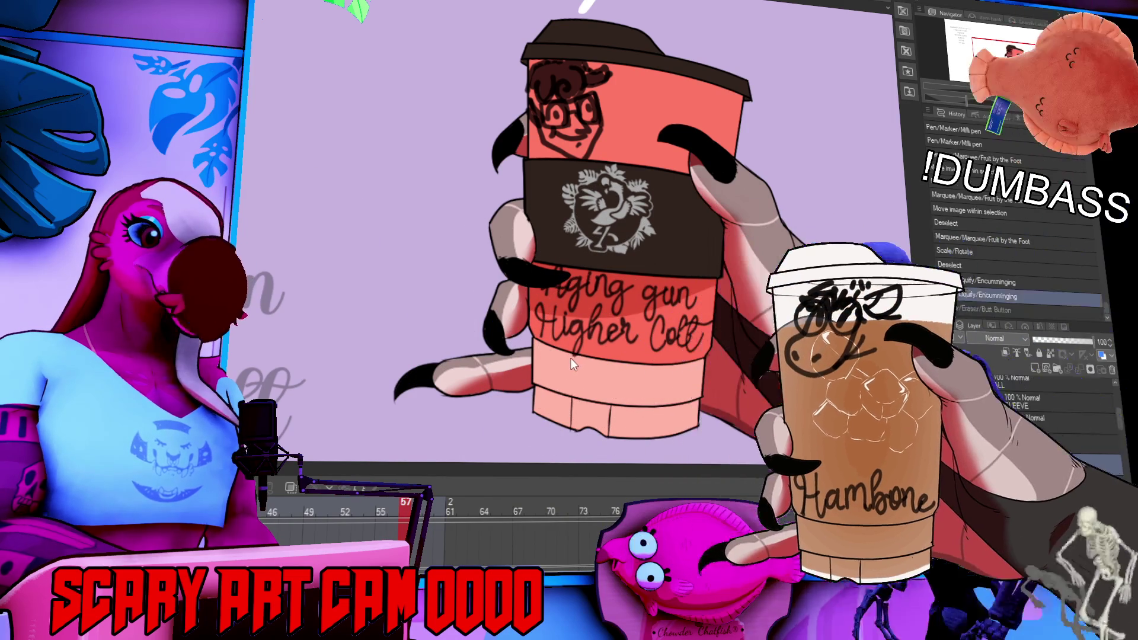
{"action": "left_click", "coordinate": [569, 366]}
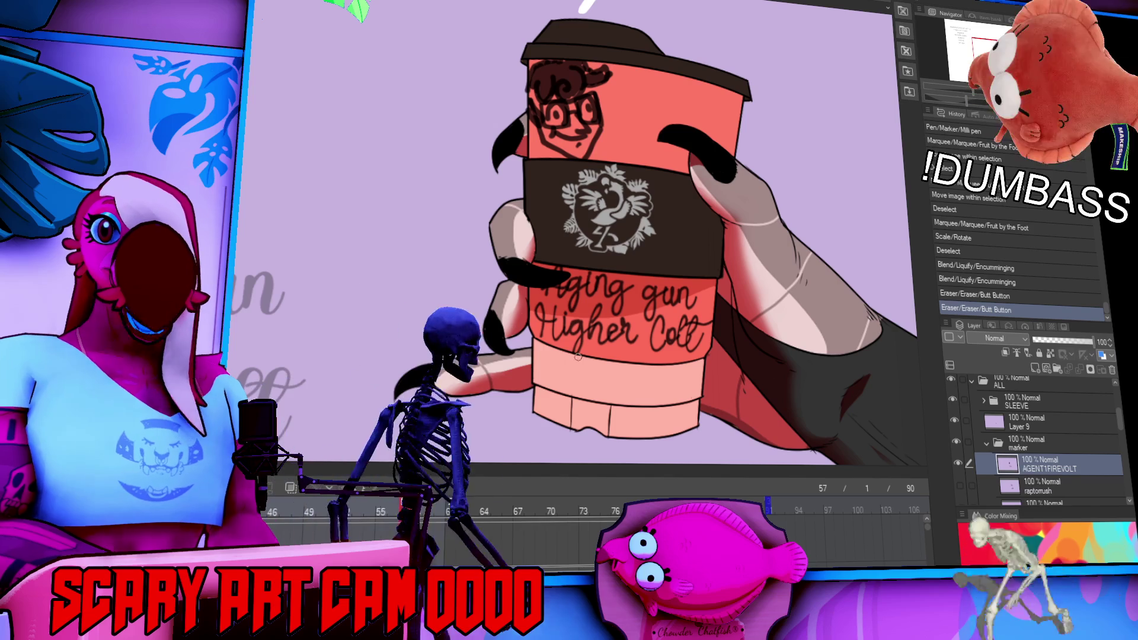
{"action": "left_click_drag", "start_coordinate": [620, 175], "coordinate": [632, 194]}
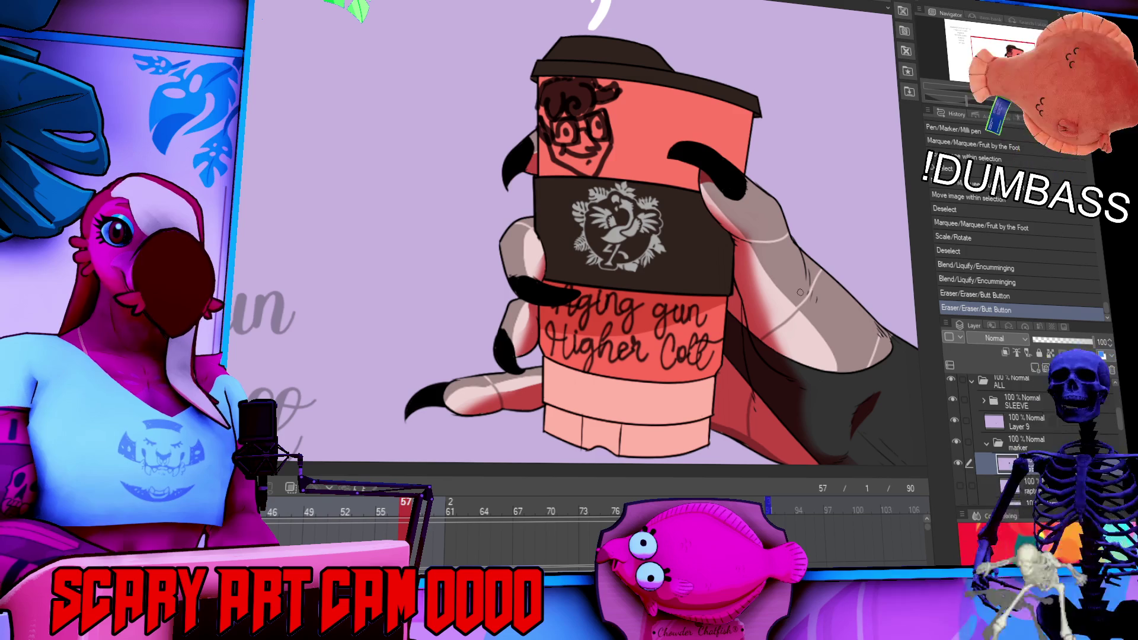
{"action": "scroll", "coordinate": [649, 261], "scroll_direction": "down", "scroll_amount": 2}
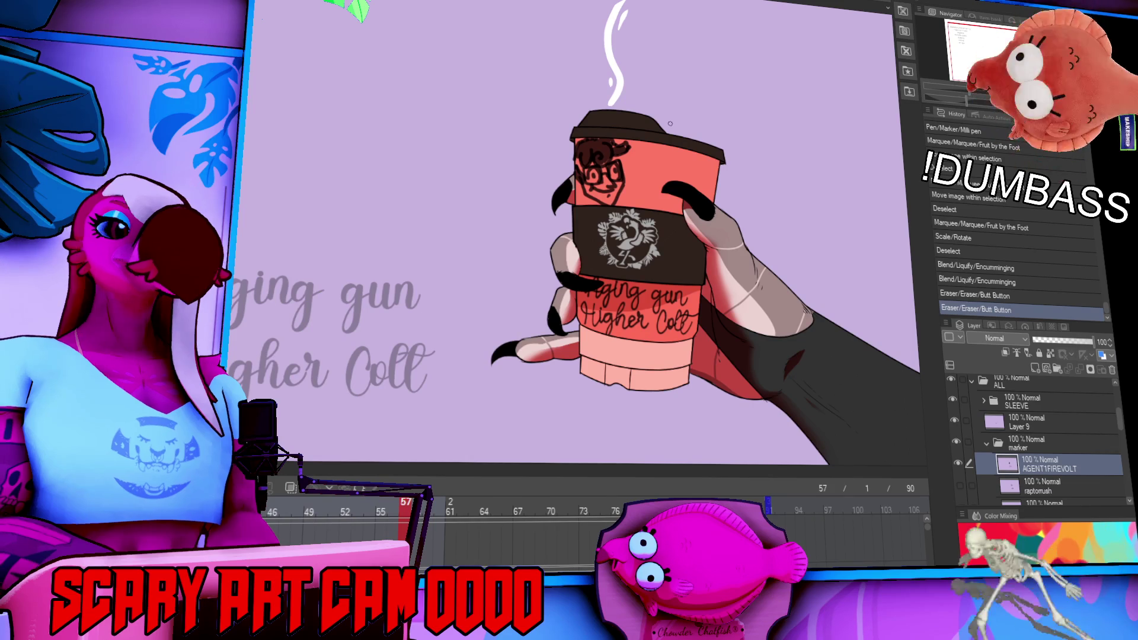
{"action": "scroll", "coordinate": [1033, 431], "scroll_direction": "up", "scroll_amount": 3}
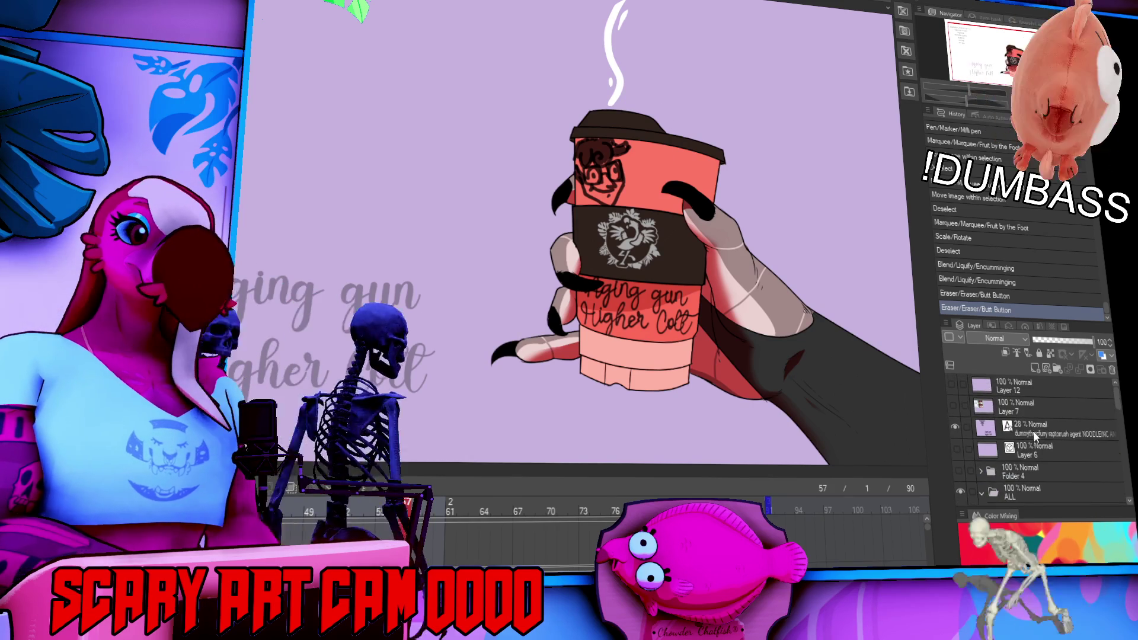
Select the ALL folder in the Layer panel and enable keyframes on it.
{"action": "scroll", "coordinate": [1011, 443], "scroll_direction": "down", "scroll_amount": 3}
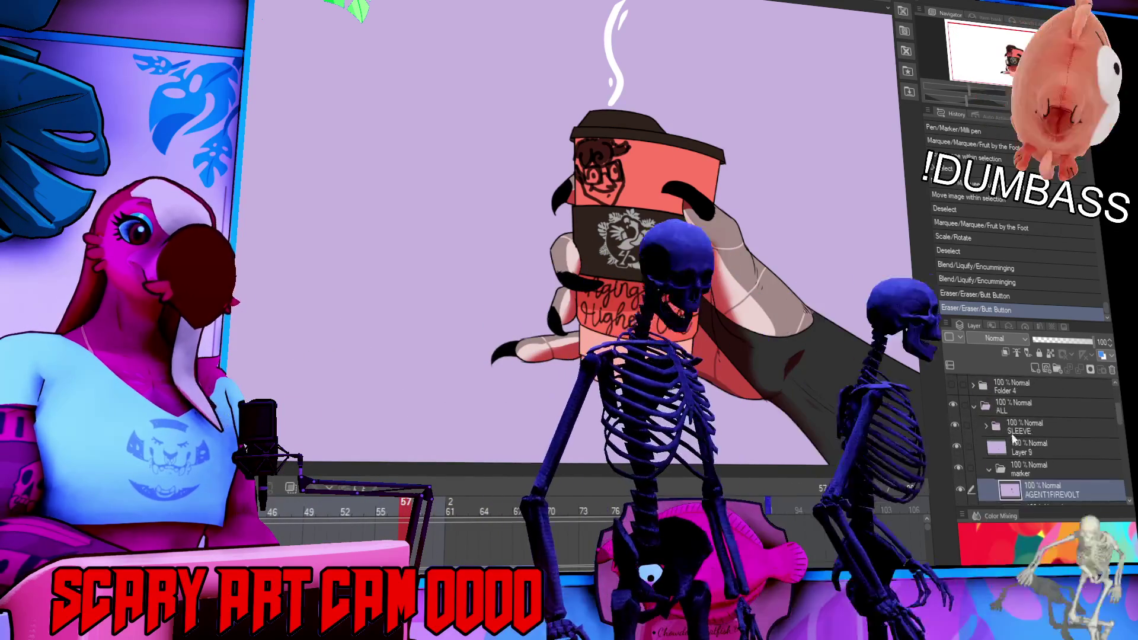
{"action": "left_click", "coordinate": [1015, 406]}
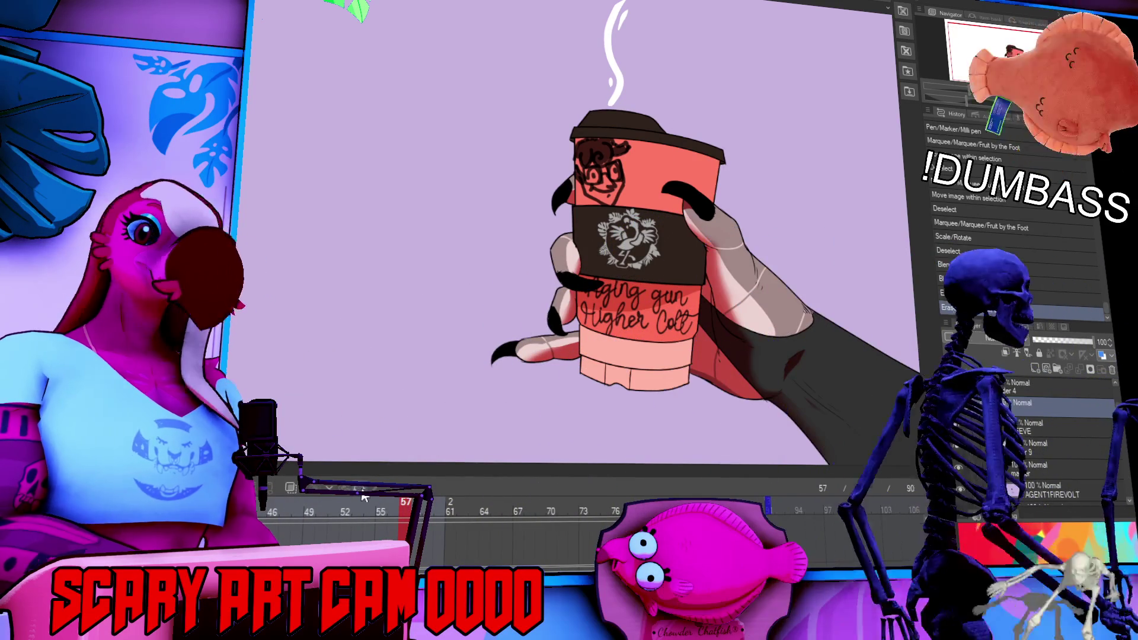
{"action": "left_click", "coordinate": [364, 497]}
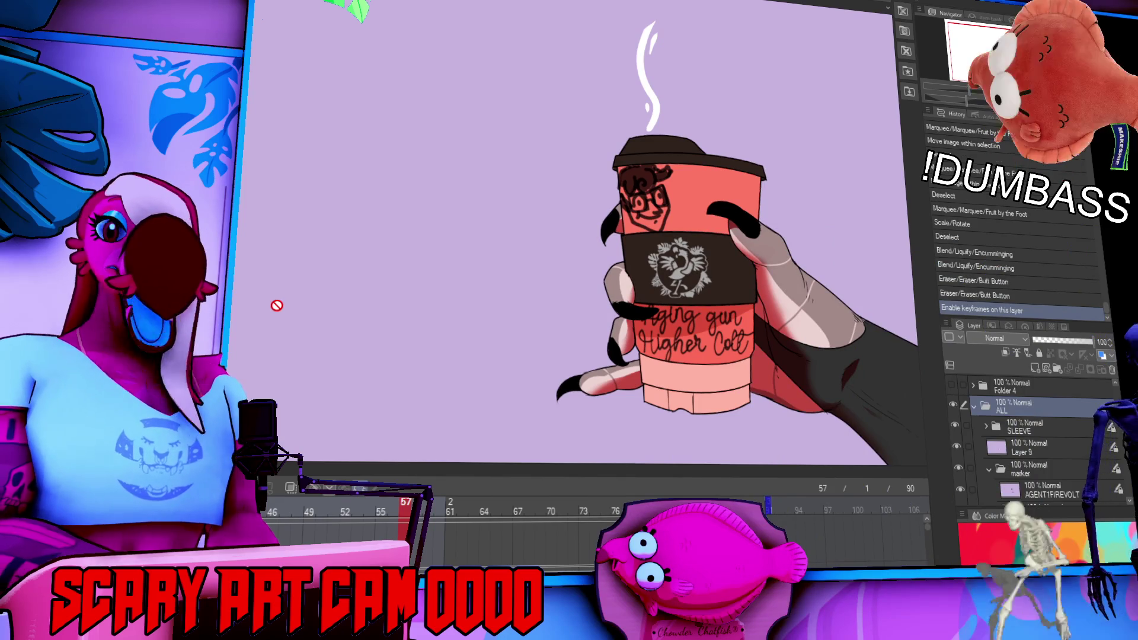
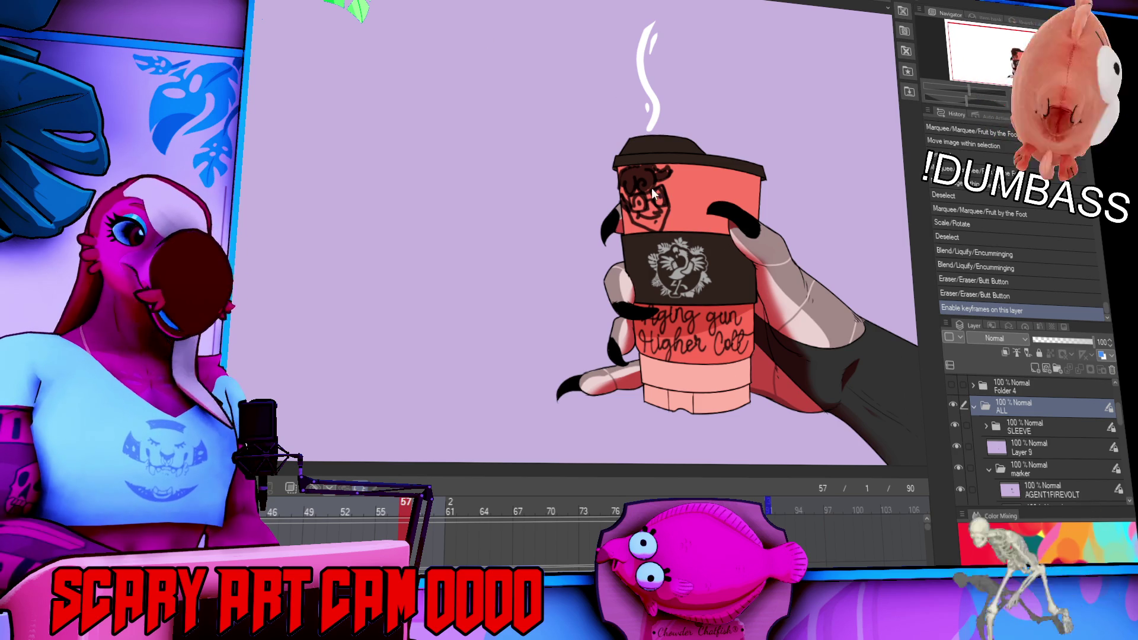
Hide the first and second viewers' name layers so the cup reads 'Dump Truck Slurry'.
{"action": "scroll", "coordinate": [974, 421], "scroll_direction": "down", "scroll_amount": 10}
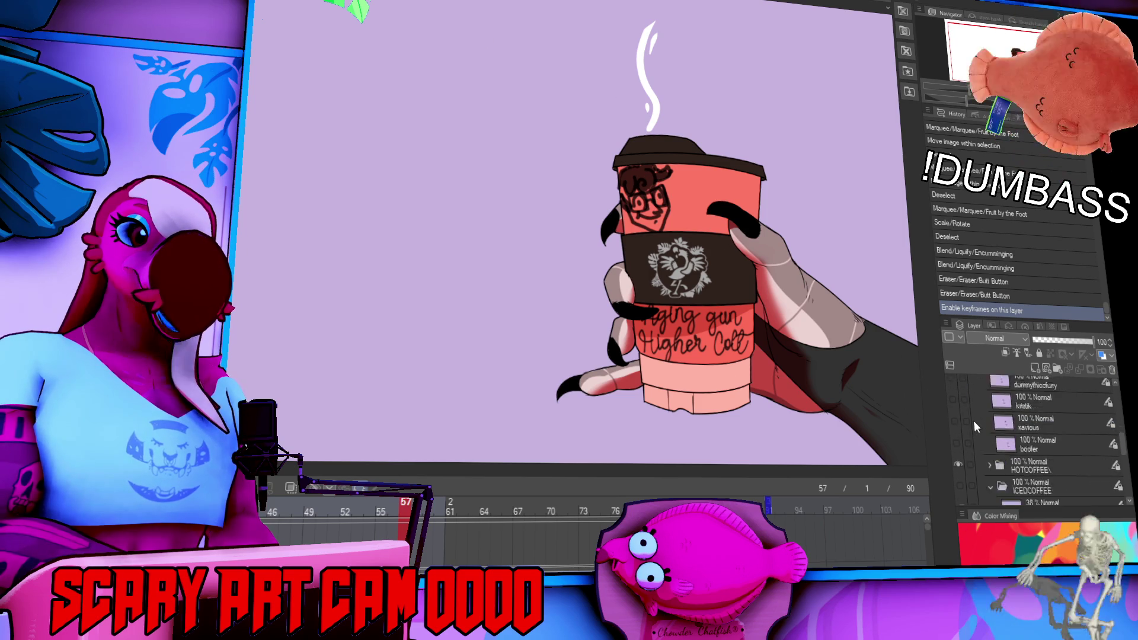
{"action": "scroll", "coordinate": [966, 417], "scroll_direction": "down", "scroll_amount": 5}
{"action": "scroll", "coordinate": [962, 421], "scroll_direction": "up", "scroll_amount": 3}
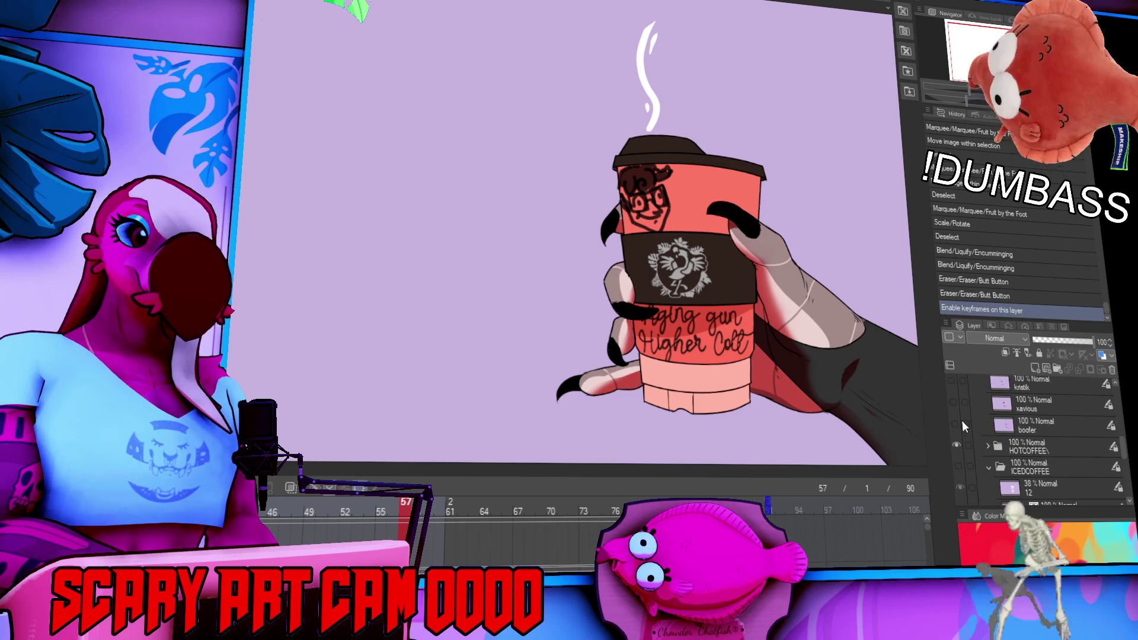
{"action": "scroll", "coordinate": [962, 420], "scroll_direction": "down", "scroll_amount": 3}
{"action": "scroll", "coordinate": [962, 420], "scroll_direction": "up", "scroll_amount": 6}
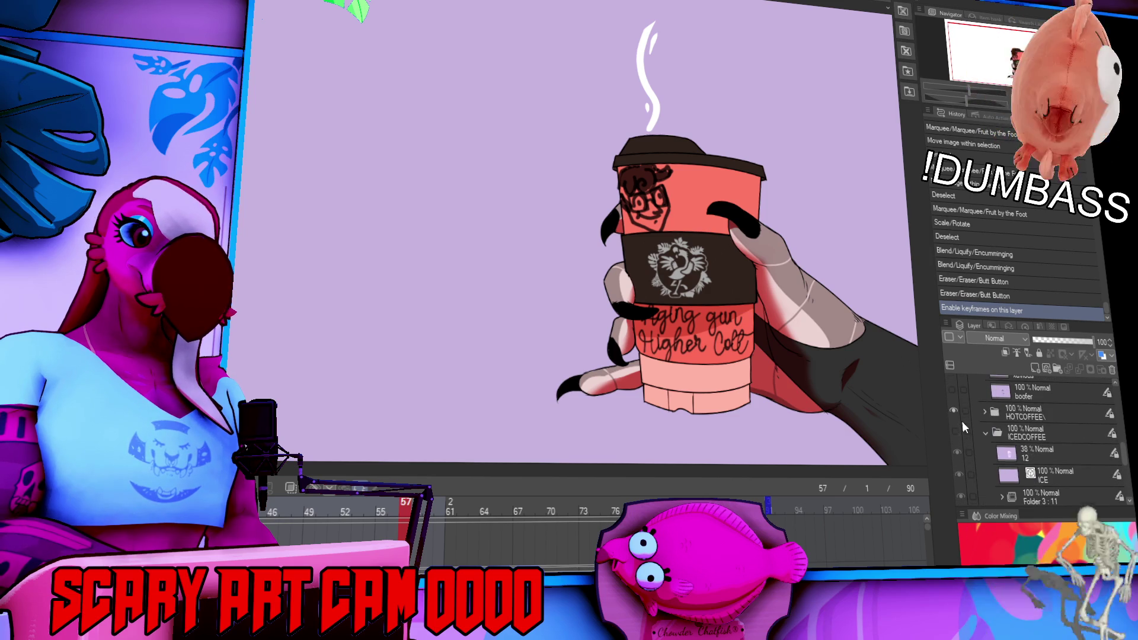
{"action": "scroll", "coordinate": [961, 422], "scroll_direction": "down", "scroll_amount": 3}
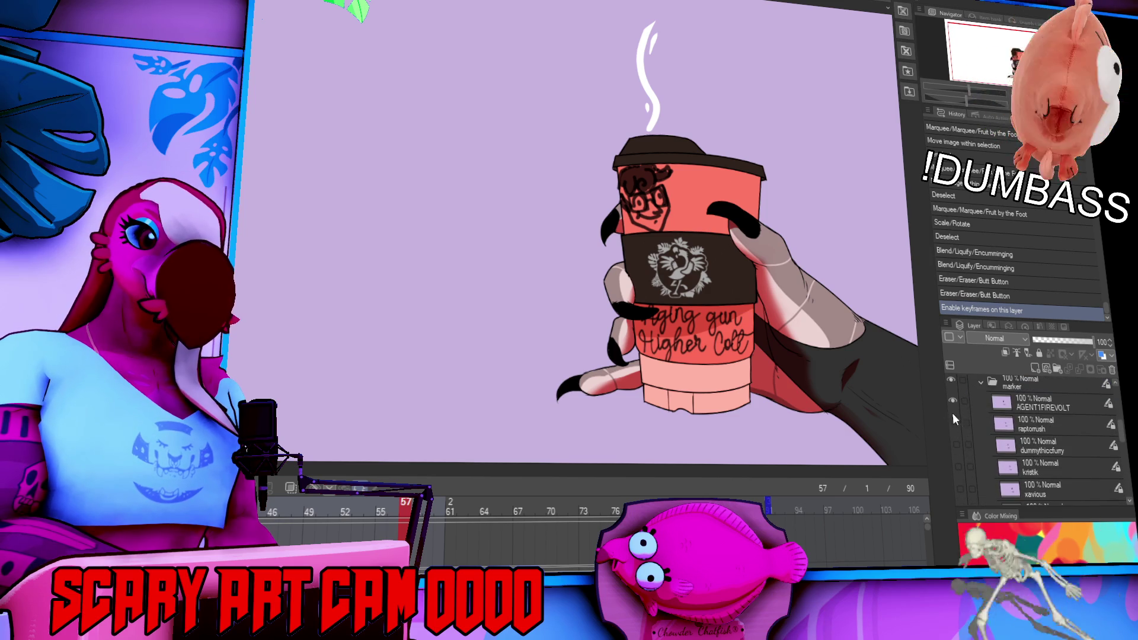
{"action": "left_click", "coordinate": [954, 408]}
{"action": "left_click", "coordinate": [958, 421]}
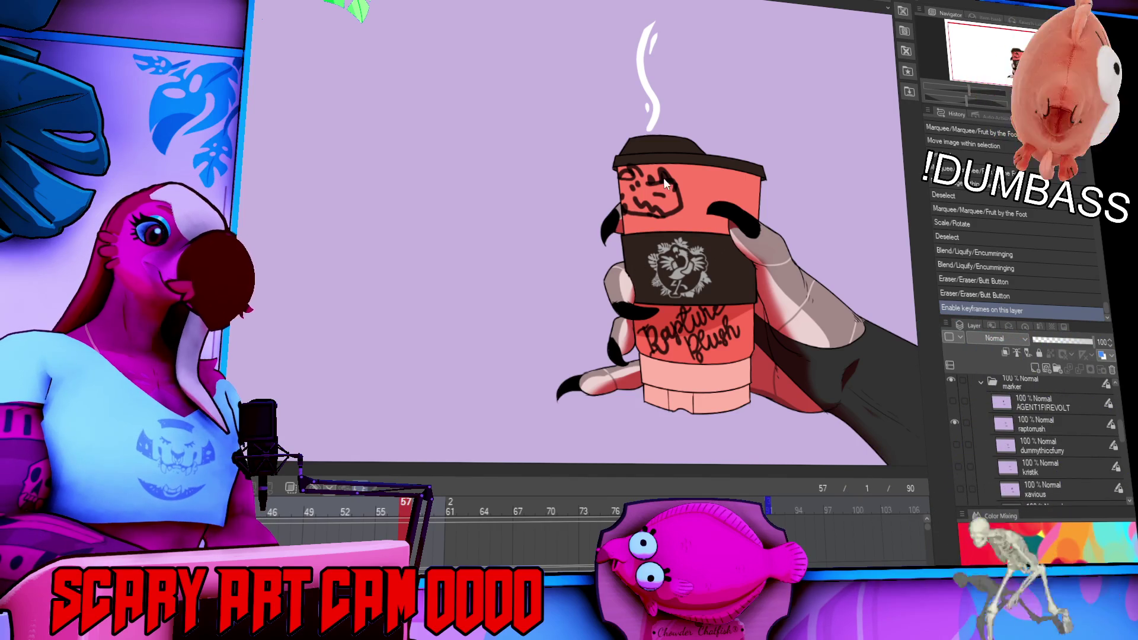
{"action": "left_click", "coordinate": [955, 422]}
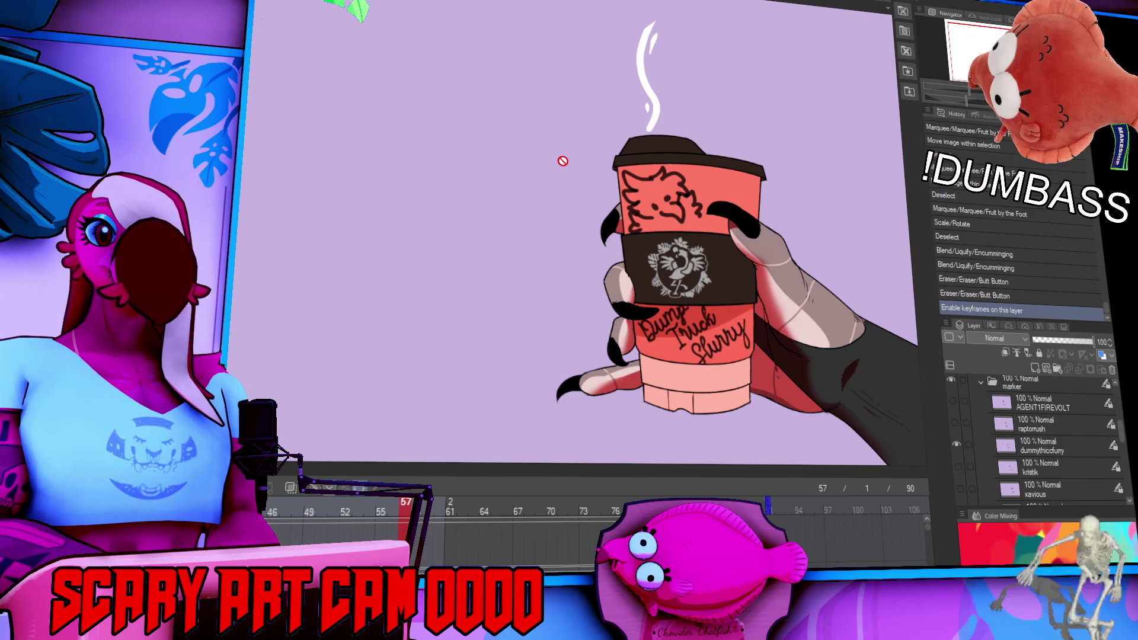
{"action": "scroll", "coordinate": [962, 438], "scroll_direction": "down", "scroll_amount": 6}
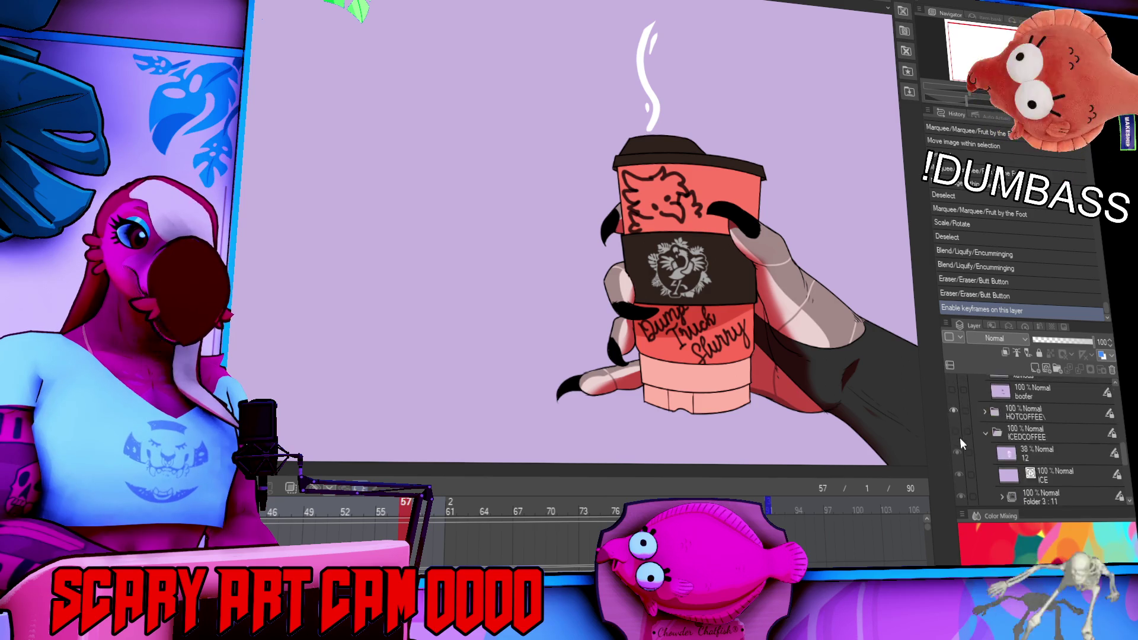
Swap the HOTCOFFEE folder for ICEDCOFFEE, leaving the cup with only the sleeve logo.
{"action": "left_click", "coordinate": [954, 410]}
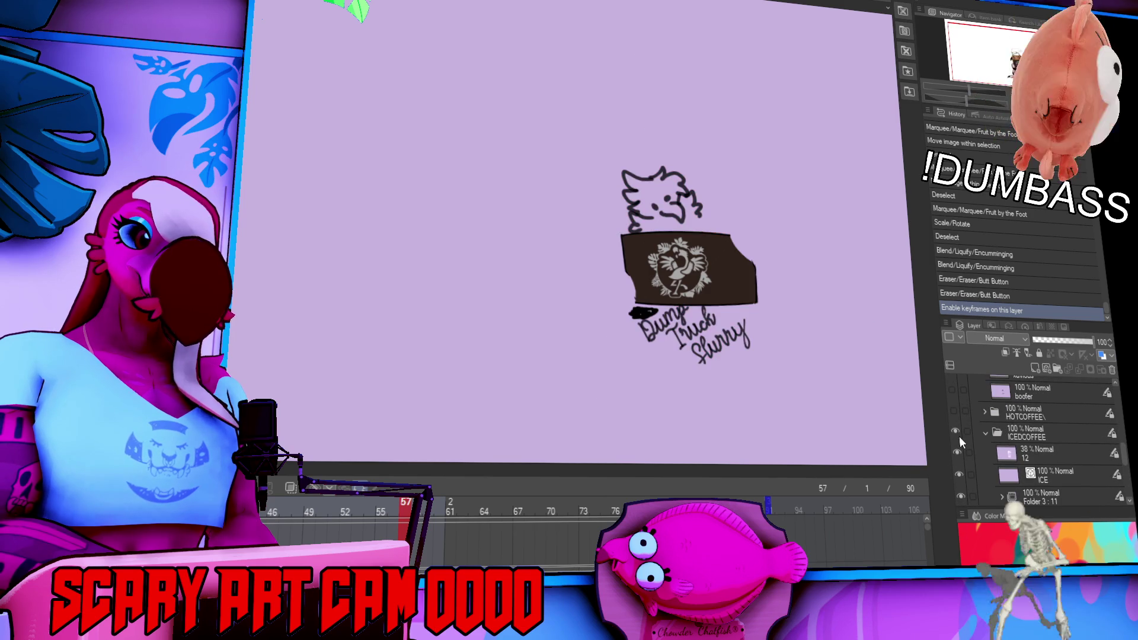
{"action": "left_click", "coordinate": [956, 432]}
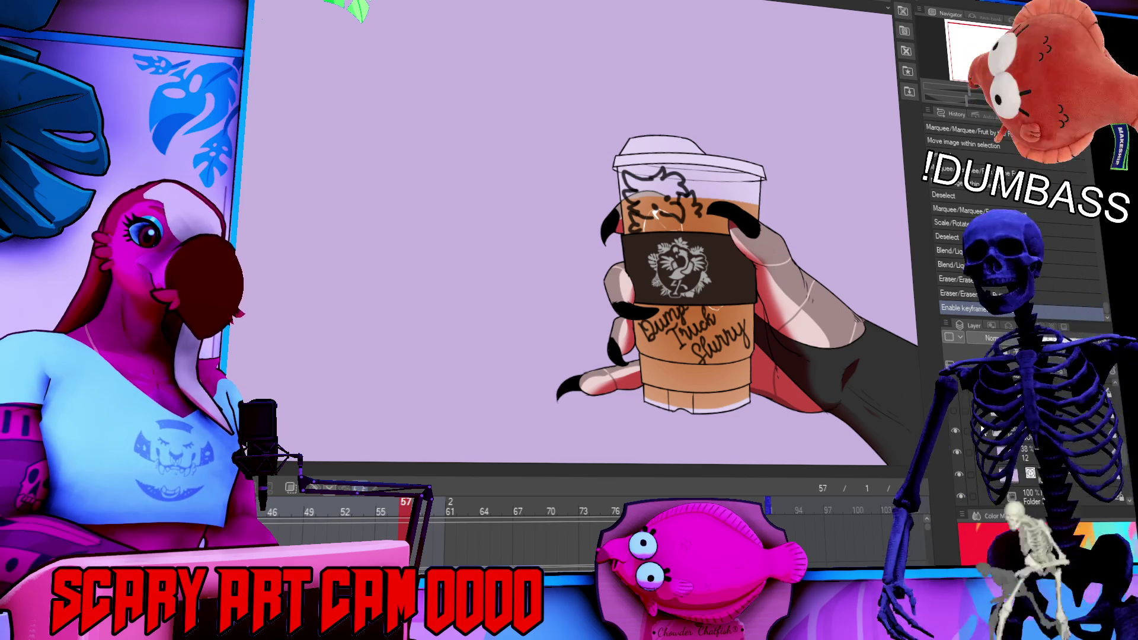
{"action": "scroll", "coordinate": [974, 471], "scroll_direction": "down", "scroll_amount": 3}
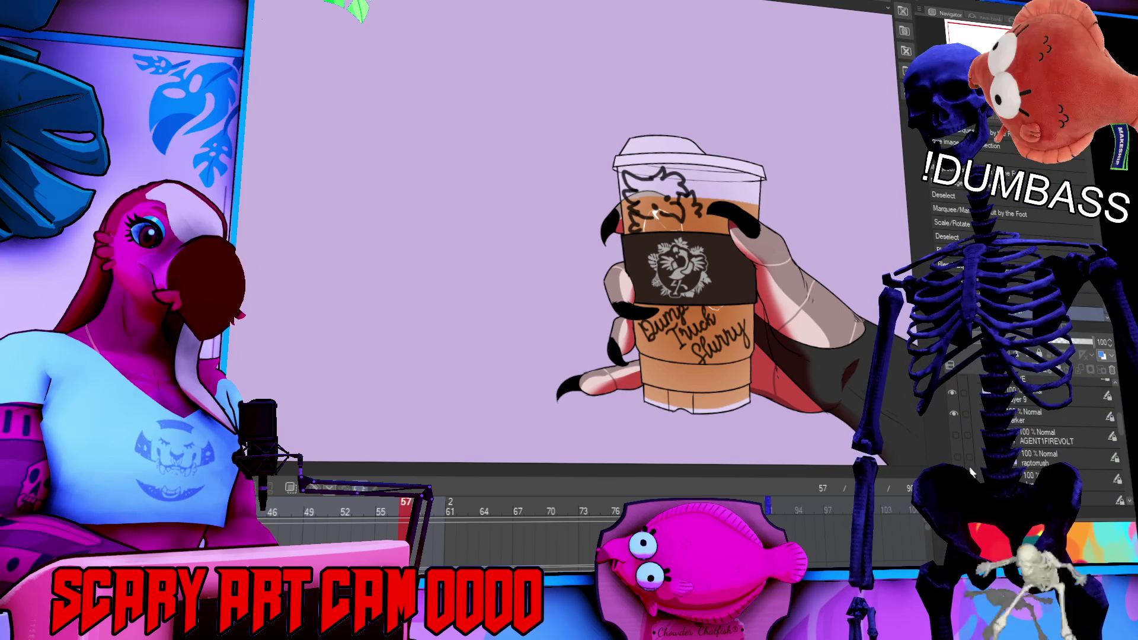
{"action": "scroll", "coordinate": [959, 475], "scroll_direction": "down", "scroll_amount": 2}
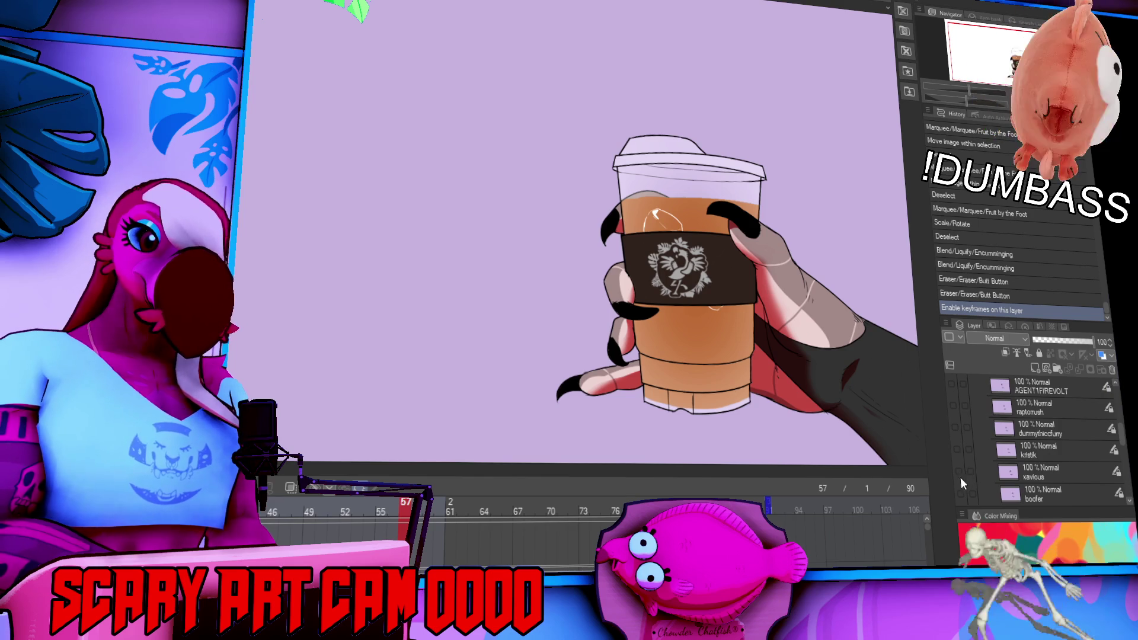
Preview the other viewers' doodle and name layers on the iced cup, toggling them on and off.
{"action": "left_click", "coordinate": [959, 471]}
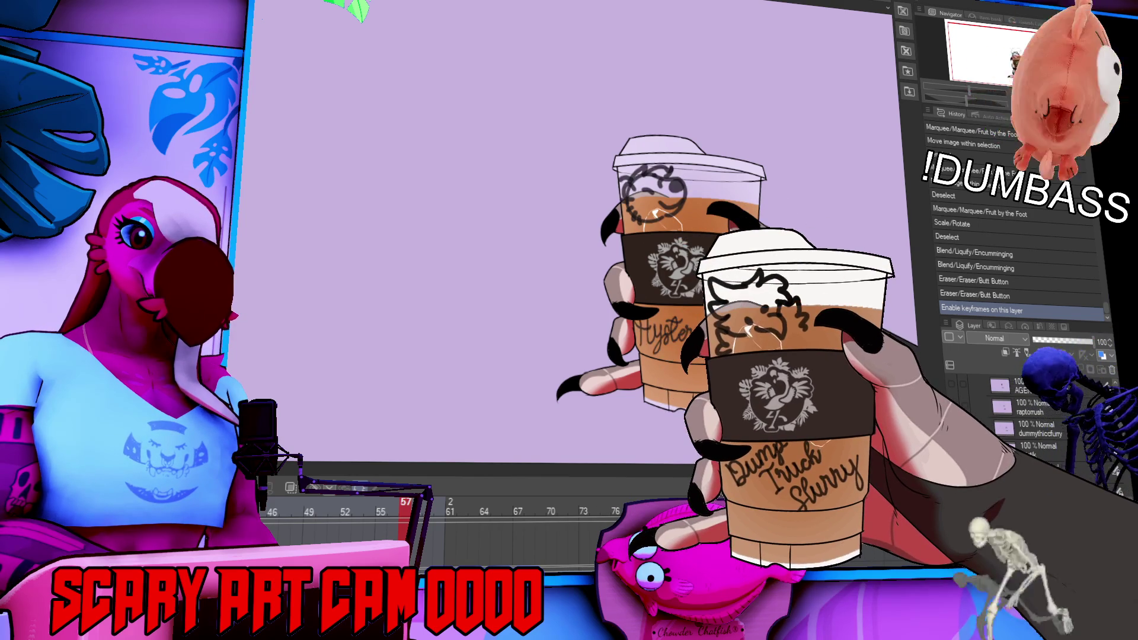
{"action": "left_click", "coordinate": [952, 385]}
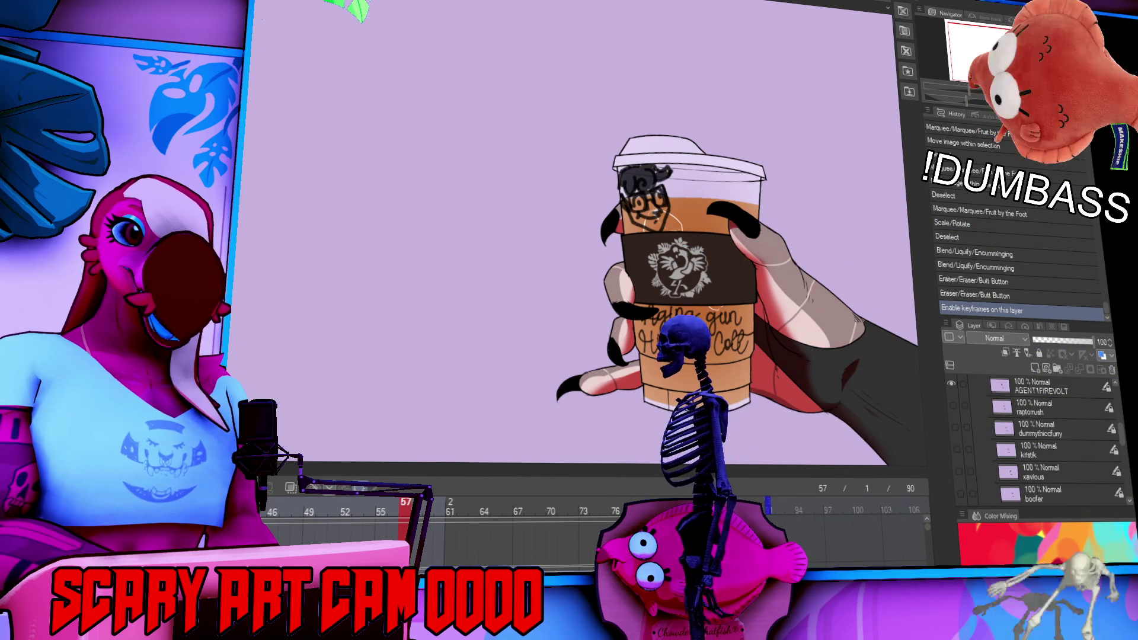
{"action": "left_click", "coordinate": [953, 405]}
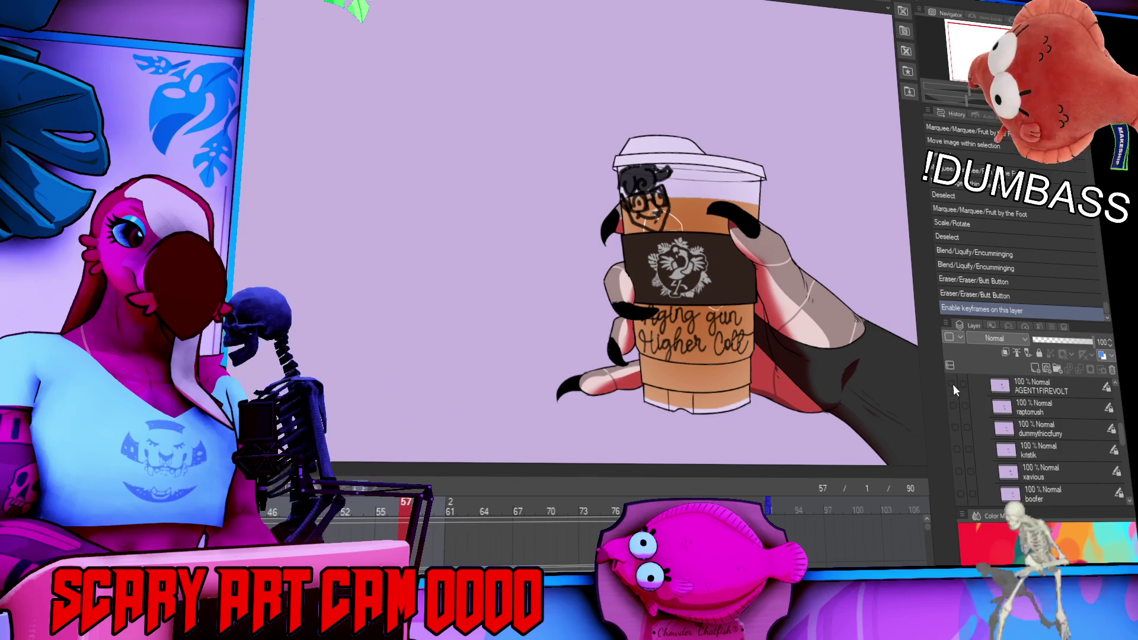
{"action": "left_click", "coordinate": [952, 385]}
{"action": "left_click", "coordinate": [952, 403]}
{"action": "left_click", "coordinate": [950, 383]}
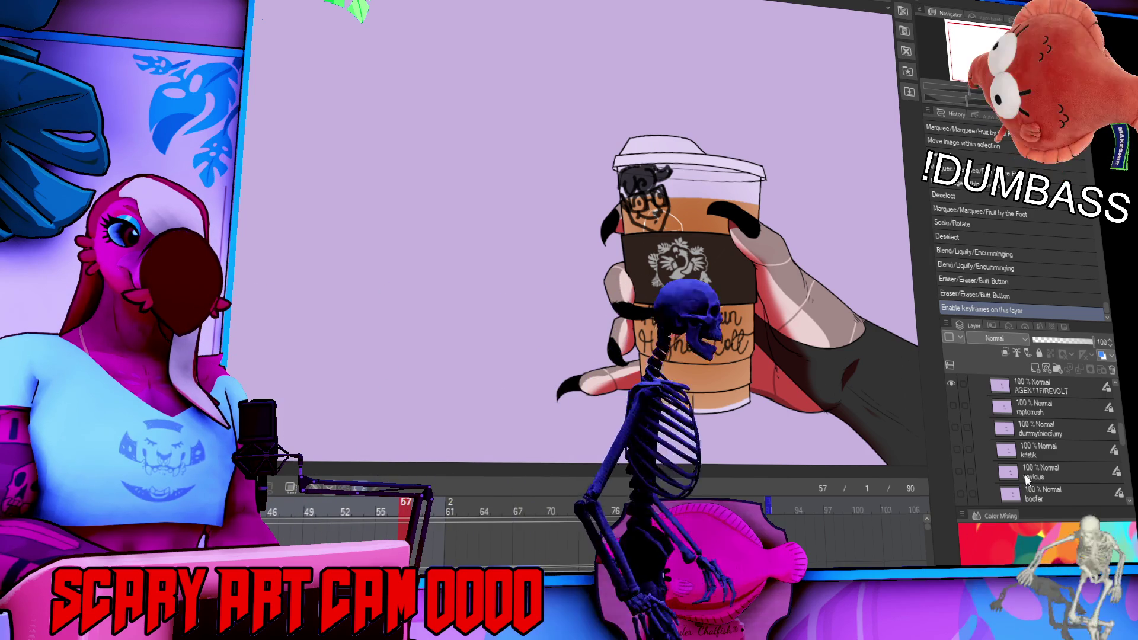
{"action": "scroll", "coordinate": [1024, 475], "scroll_direction": "up", "scroll_amount": 3}
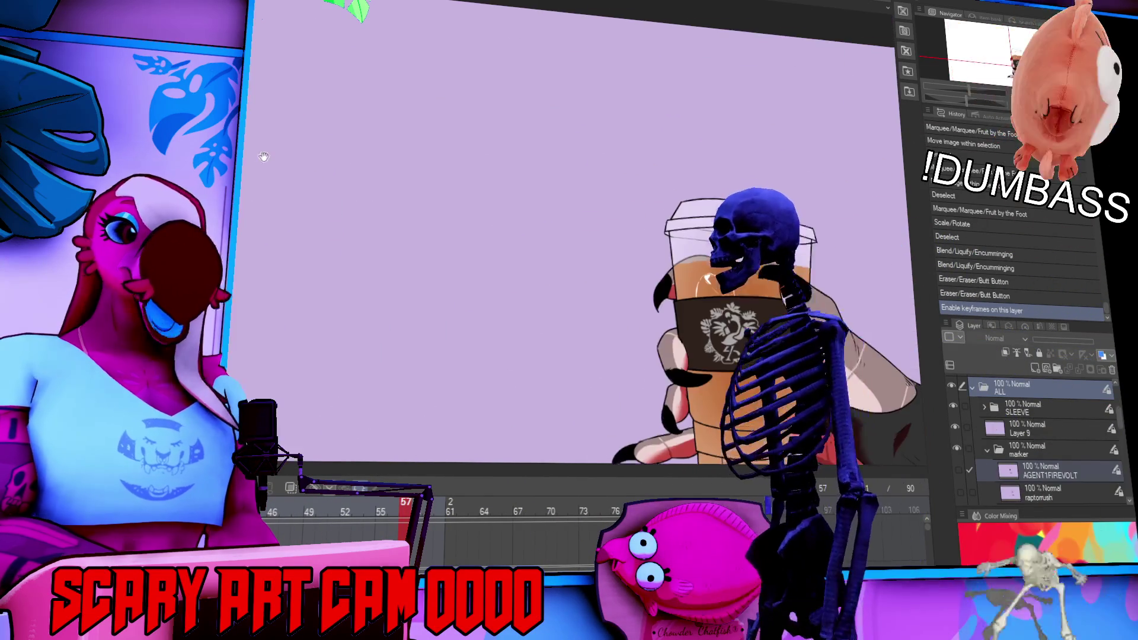
{"action": "scroll", "coordinate": [984, 472], "scroll_direction": "up", "scroll_amount": 5}
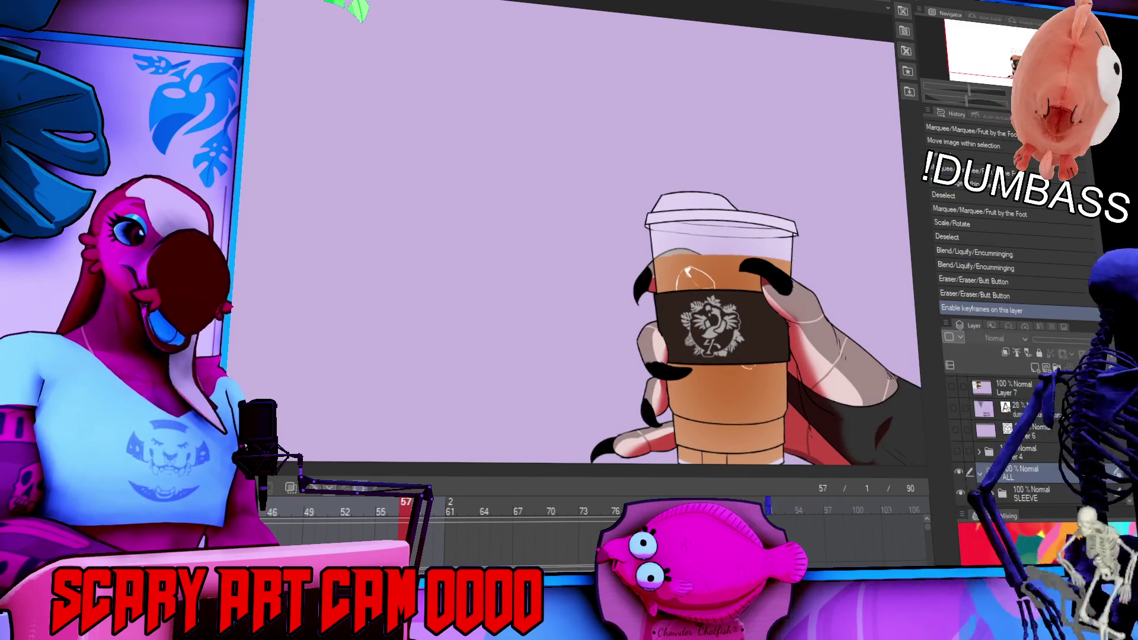
Turn on and select the 28% guide text layer, edit its text, then switch to Layer 6.
{"action": "left_click", "coordinate": [959, 433]}
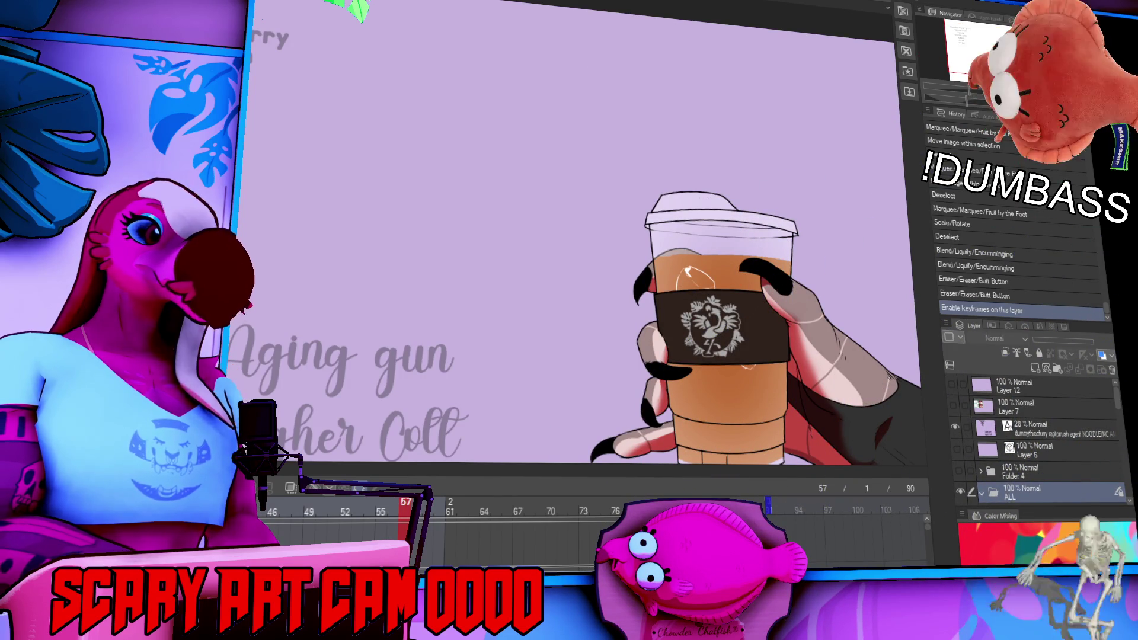
{"action": "left_click", "coordinate": [1043, 428]}
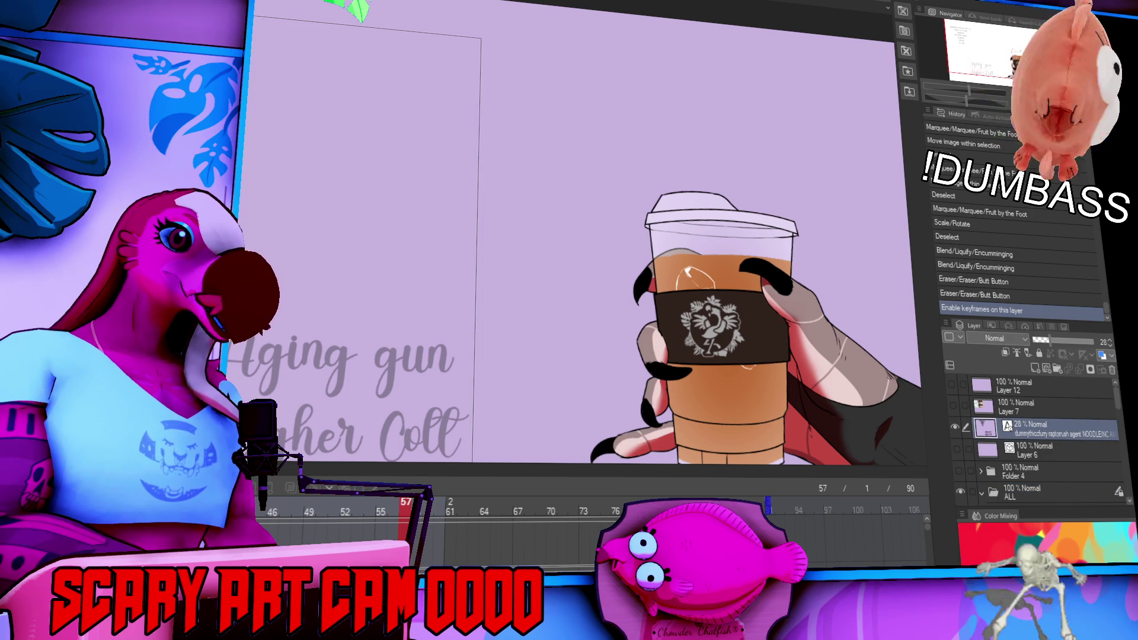
{"action": "left_click", "coordinate": [1041, 434]}
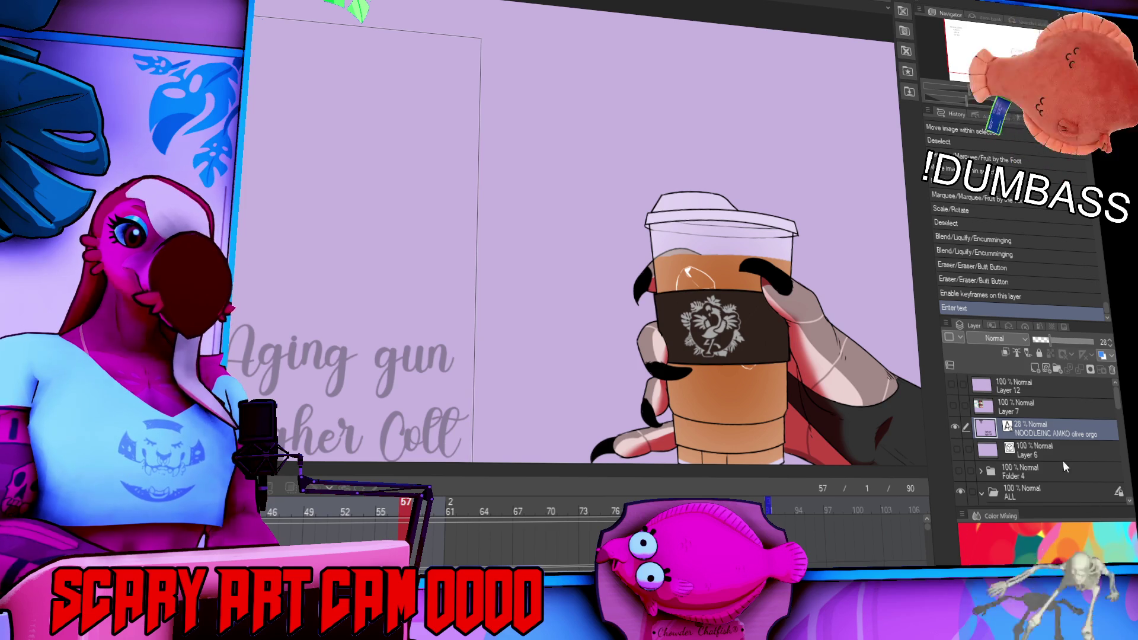
{"action": "left_click", "coordinate": [1043, 446]}
Replace the guide text with 'noodleinc' and pan to center the new name in view.
{"action": "left_click", "coordinate": [350, 378]}
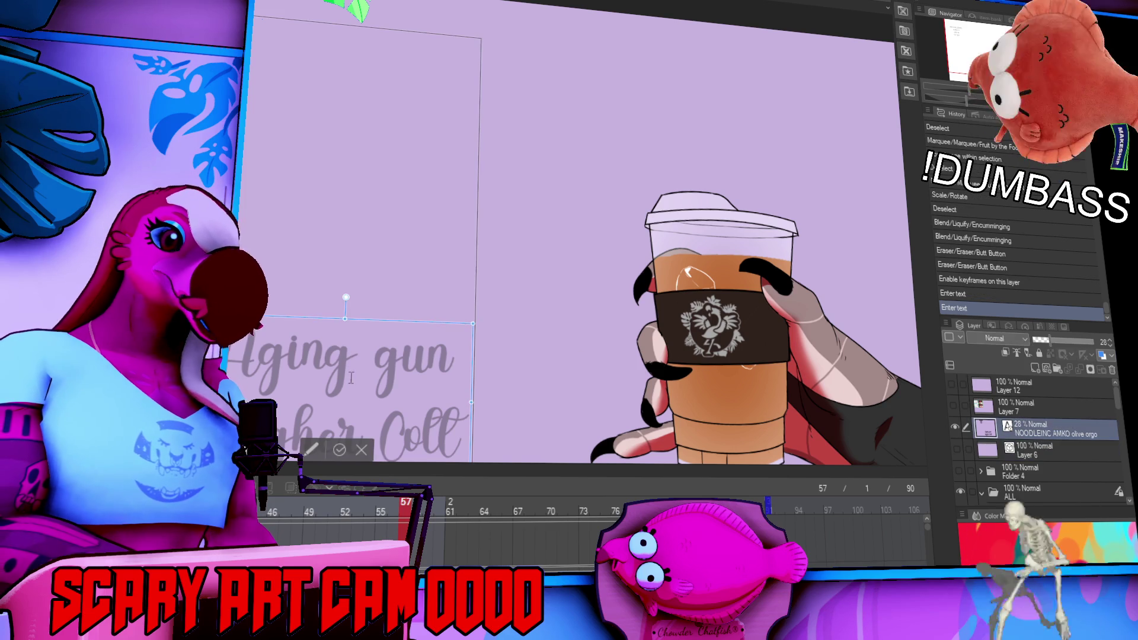
{"action": "key", "text": "ctrl+a"}
{"action": "type", "text": "noodleinc"}
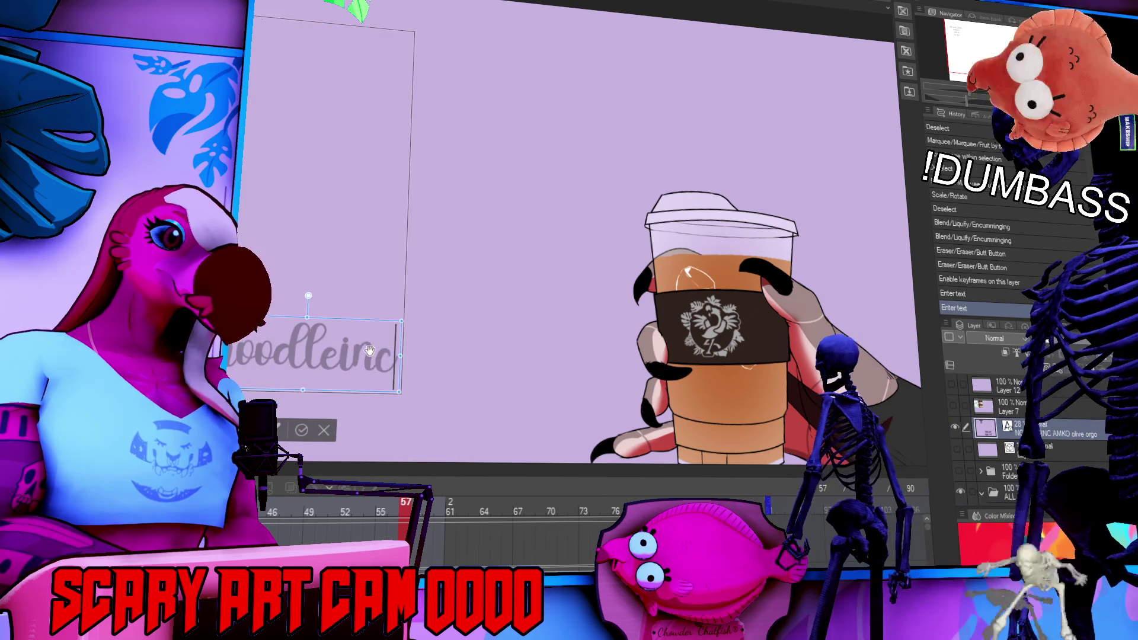
{"action": "left_click", "coordinate": [1042, 435]}
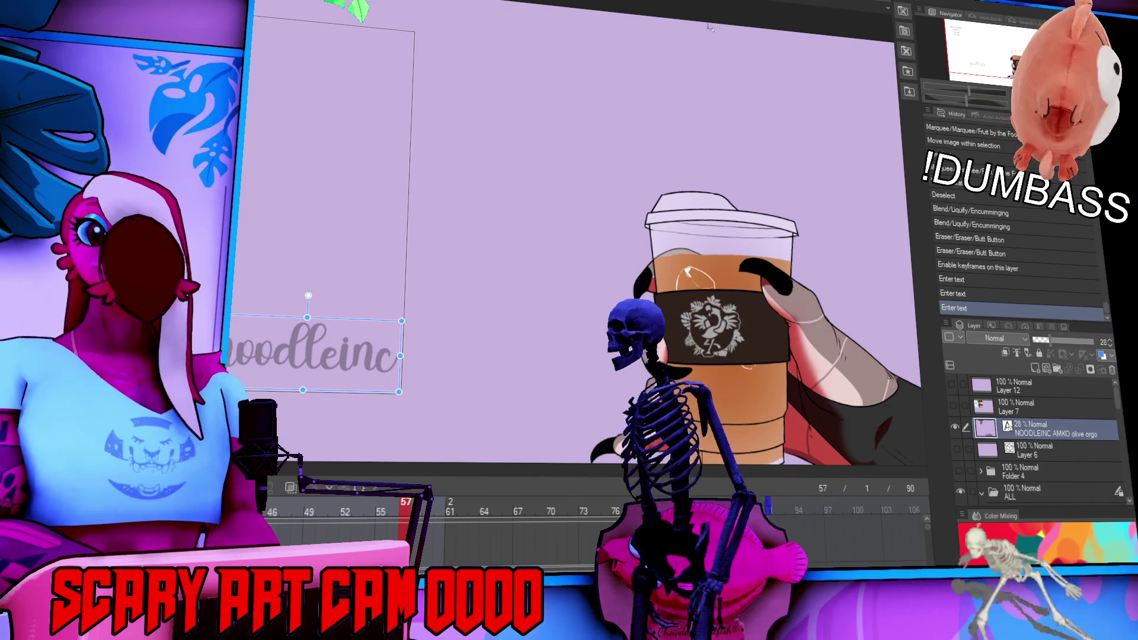
{"action": "left_click_drag", "start_coordinate": [746, 79], "coordinate": [882, 31]}
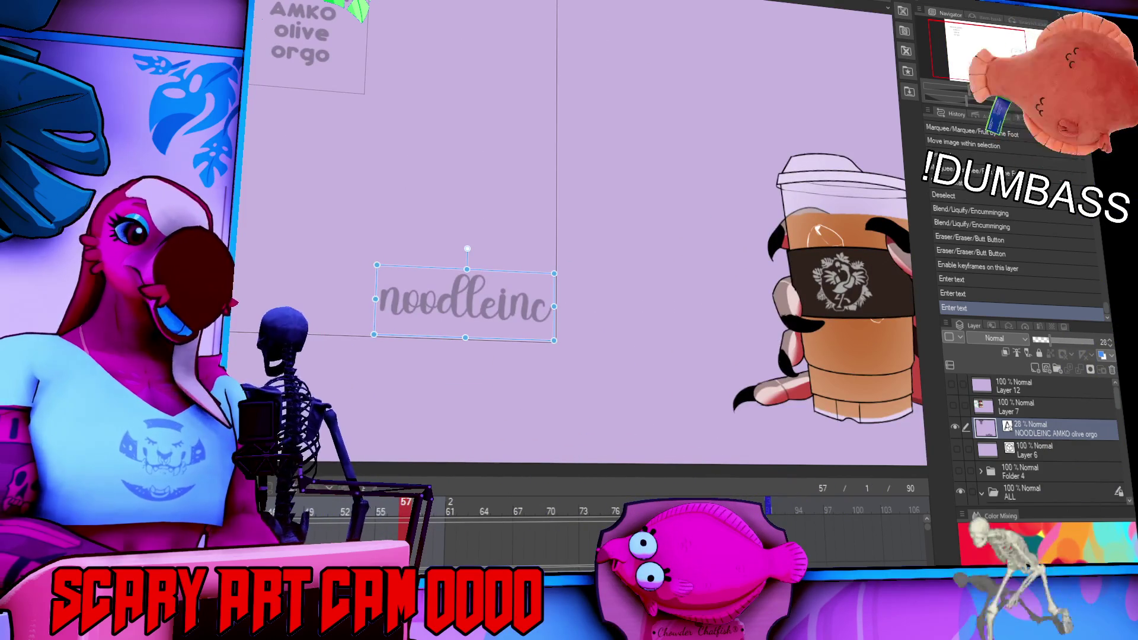
{"action": "scroll", "coordinate": [597, 211], "scroll_direction": "up", "scroll_amount": 2}
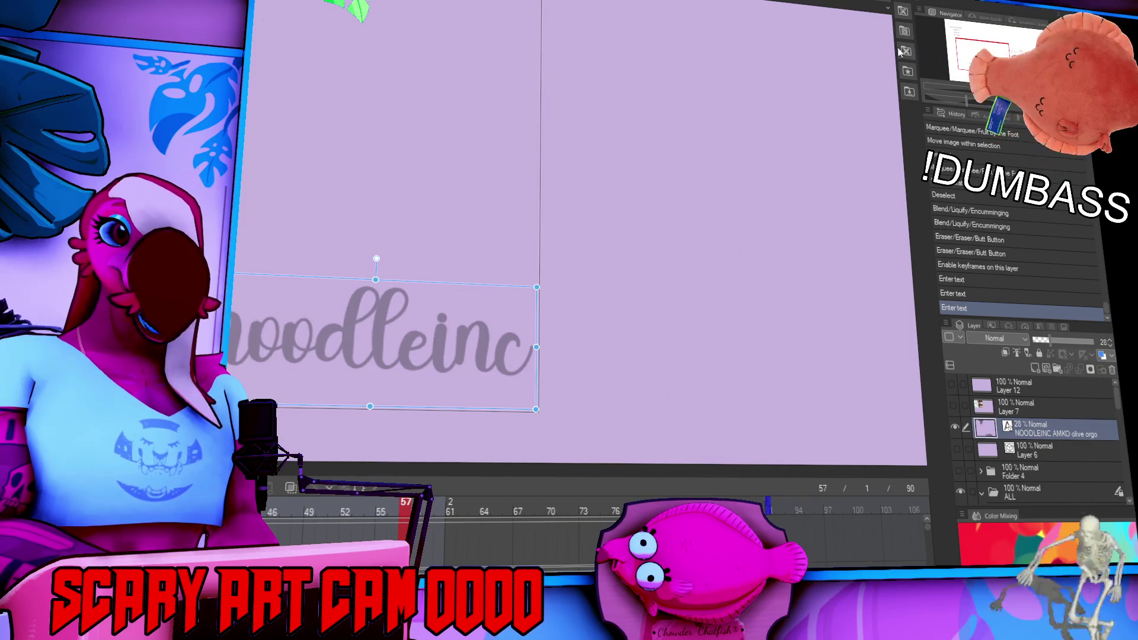
{"action": "mouse_move", "coordinate": [980, 44]}
{"action": "left_mouse_down"}
{"action": "mouse_move", "coordinate": [965, 48]}
{"action": "mouse_move", "coordinate": [1008, 52]}
{"action": "left_mouse_up"}
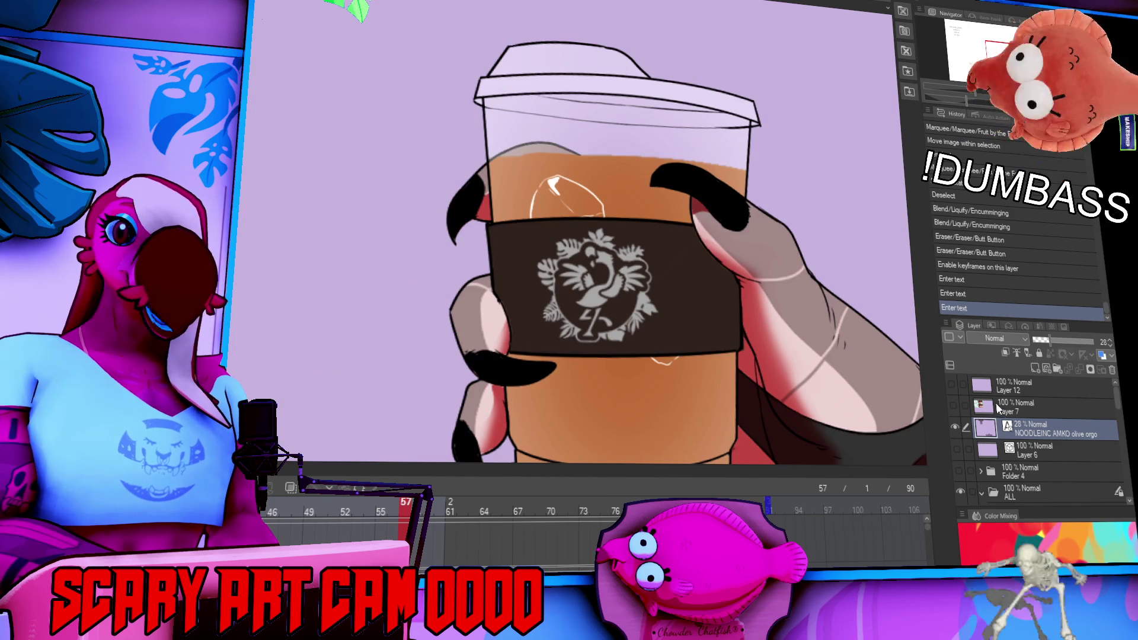
Create a new named layer for the next viewer's doodle.
{"action": "scroll", "coordinate": [1022, 433], "scroll_direction": "down", "scroll_amount": 2}
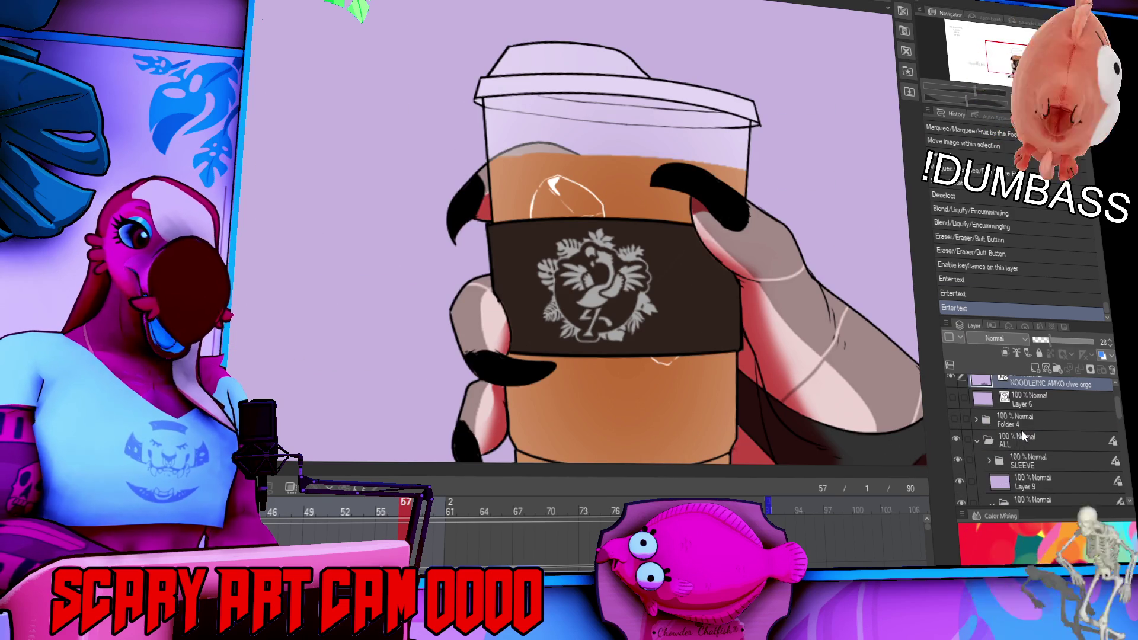
{"action": "left_click", "coordinate": [1022, 437]}
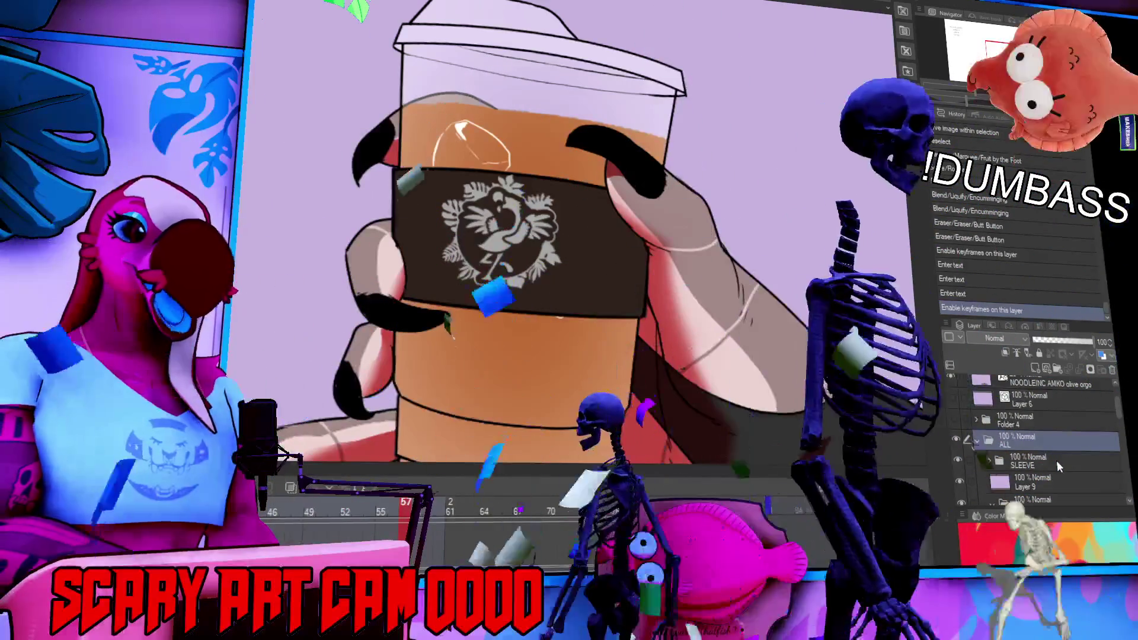
{"action": "scroll", "coordinate": [1043, 459], "scroll_direction": "down", "scroll_amount": 3}
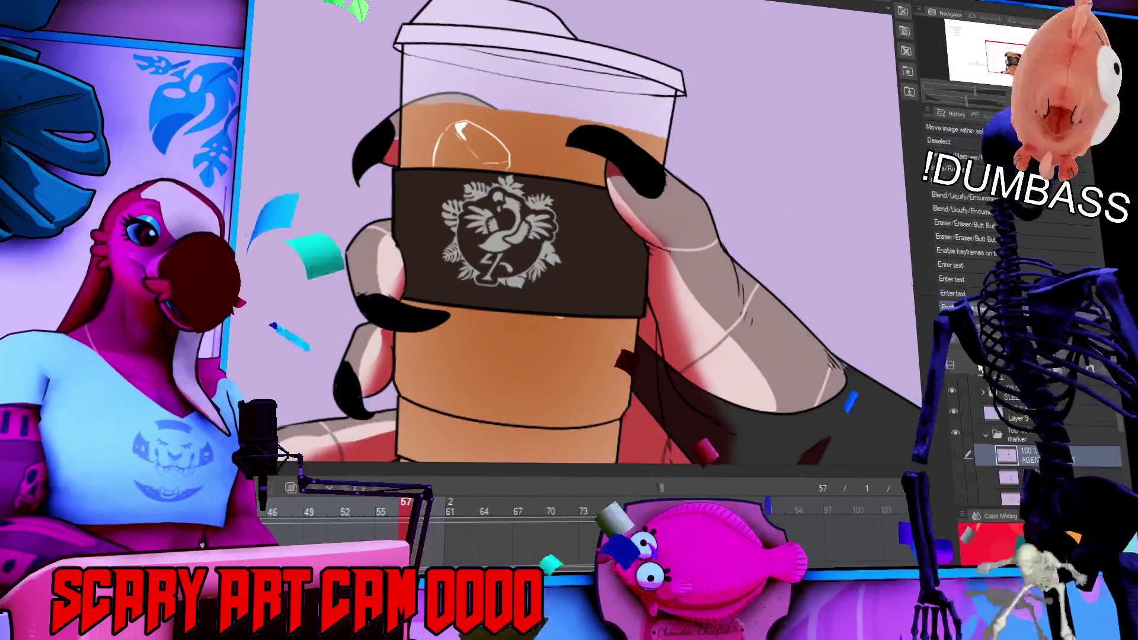
{"action": "key", "text": "ctrl+shift+n"}
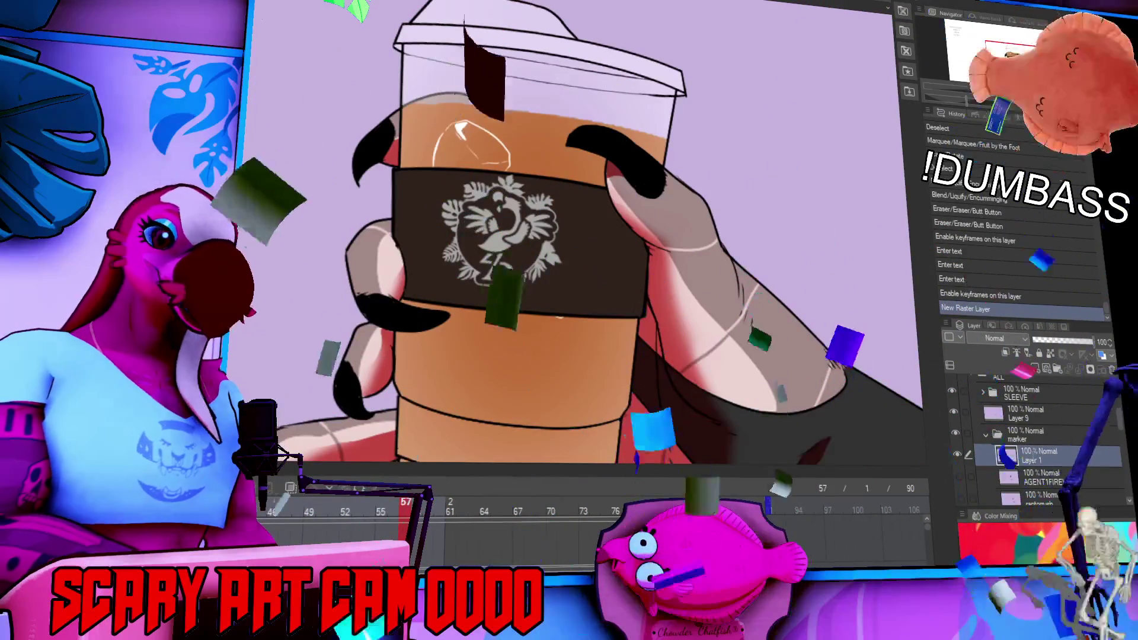
{"action": "type", "text": "noodleink"}
{"action": "key", "text": "Return"}
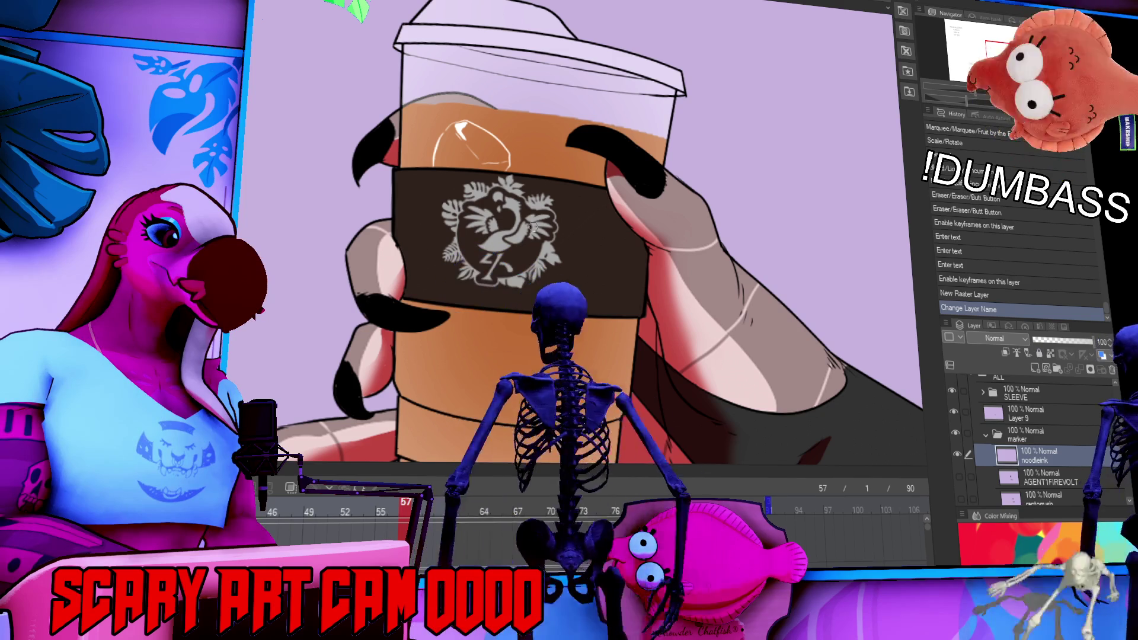
Doodle a creature face on the cup: M-shaped top, curly loop eyes, smile and long snout.
{"action": "left_click_drag", "start_coordinate": [569, 148], "coordinate": [577, 151]}
{"action": "key", "text": "ctrl+z"}
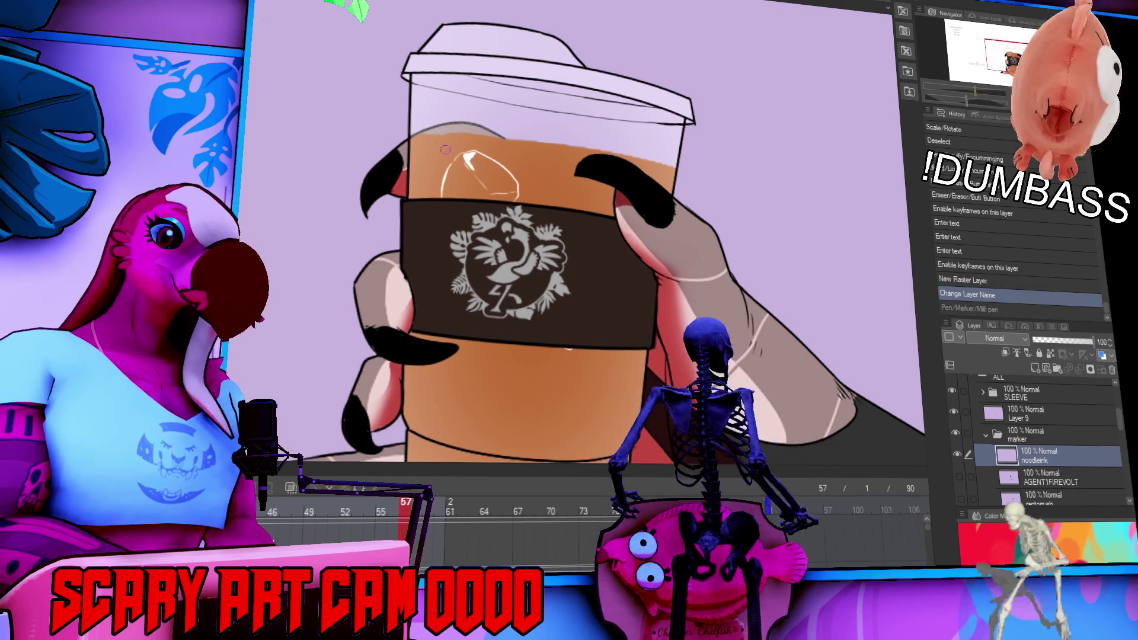
{"action": "left_click_drag", "start_coordinate": [418, 119], "coordinate": [485, 89]}
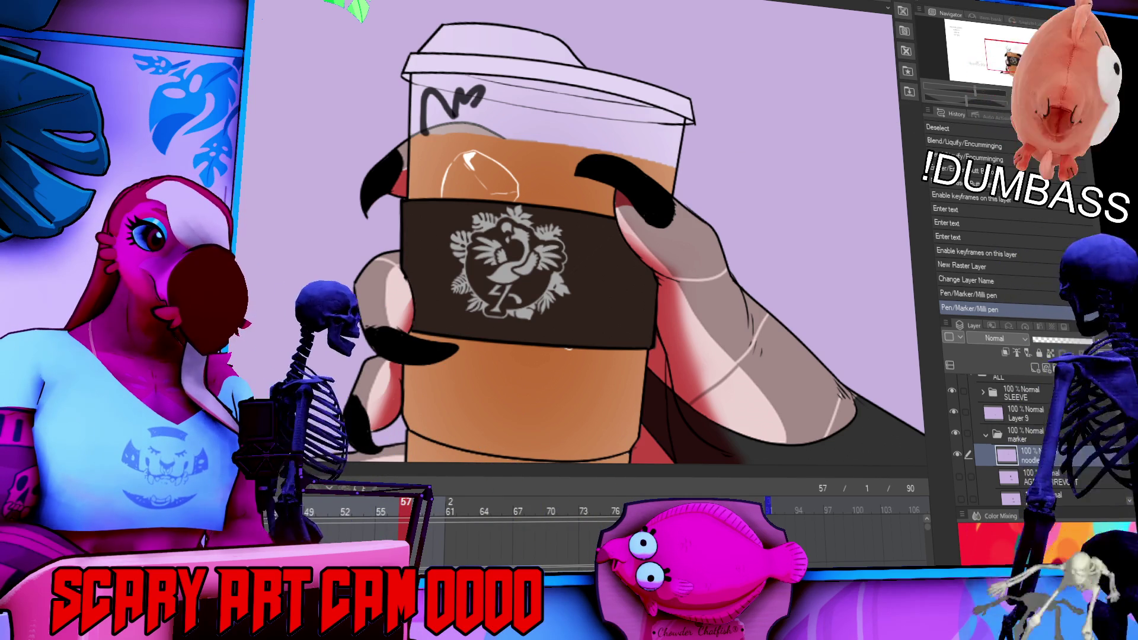
{"action": "key", "text": "ctrl+z"}
{"action": "key", "text": "ctrl+y"}
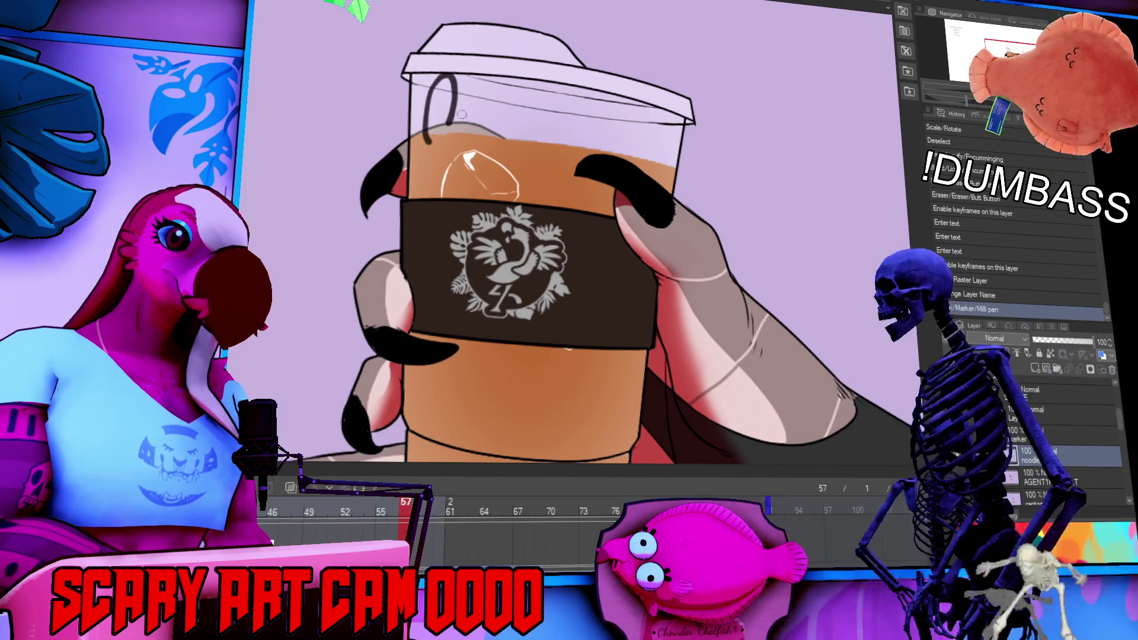
{"action": "left_click_drag", "start_coordinate": [457, 119], "coordinate": [525, 106]}
{"action": "left_click_drag", "start_coordinate": [468, 136], "coordinate": [467, 139]}
{"action": "key", "text": "ctrl+z"}
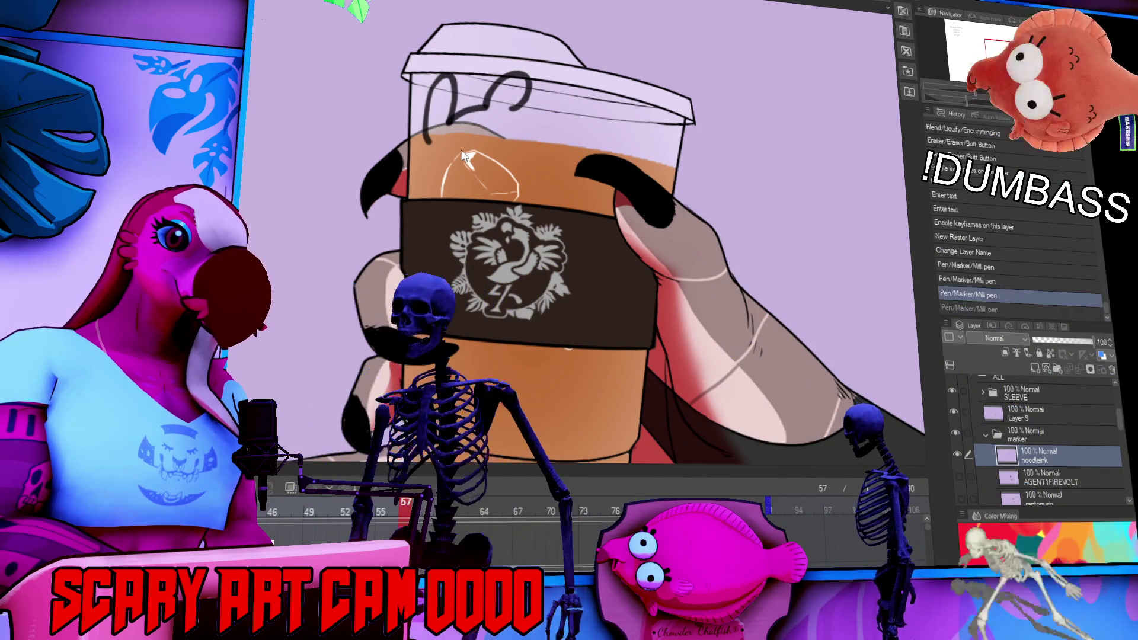
{"action": "mouse_move", "coordinate": [477, 137]}
{"action": "left_mouse_down"}
{"action": "mouse_move", "coordinate": [459, 148]}
{"action": "mouse_move", "coordinate": [513, 132]}
{"action": "mouse_move", "coordinate": [526, 109]}
{"action": "left_mouse_up"}
{"action": "left_click_drag", "start_coordinate": [450, 157], "coordinate": [551, 192]}
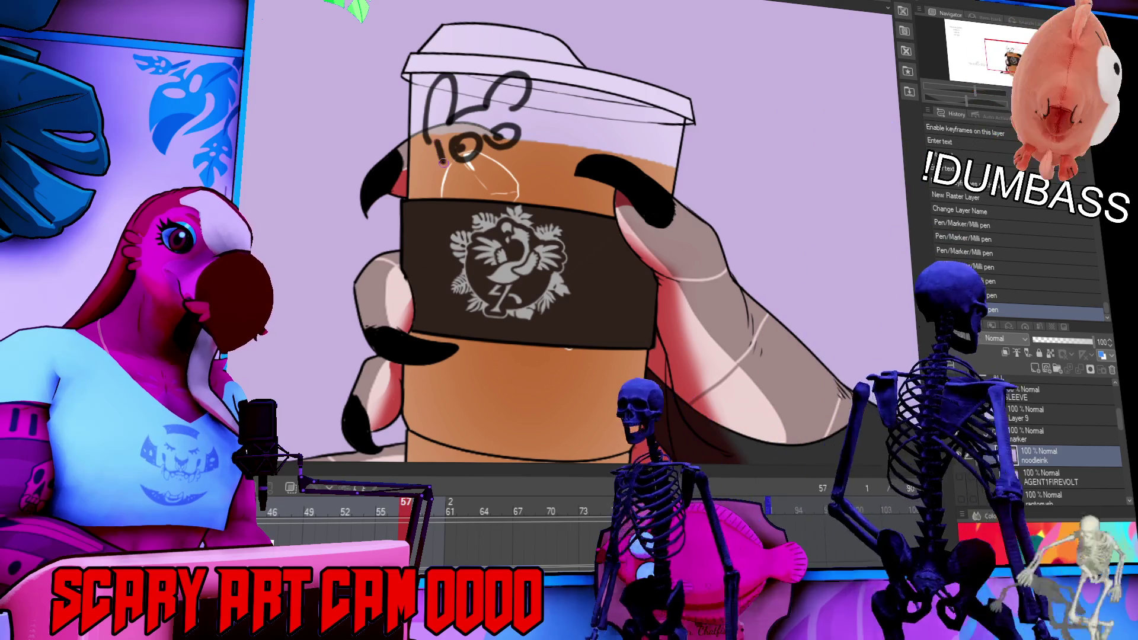
{"action": "left_click_drag", "start_coordinate": [521, 124], "coordinate": [554, 178]}
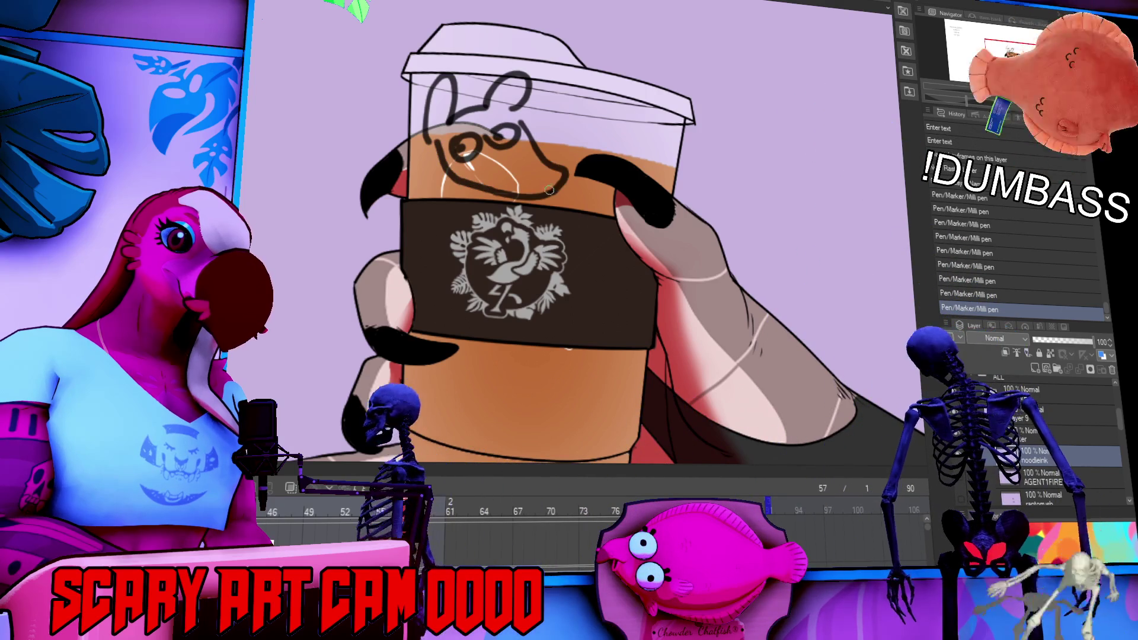
{"action": "mouse_move", "coordinate": [449, 166]}
{"action": "left_mouse_down"}
{"action": "mouse_move", "coordinate": [440, 151]}
{"action": "mouse_move", "coordinate": [451, 195]}
{"action": "left_mouse_up"}
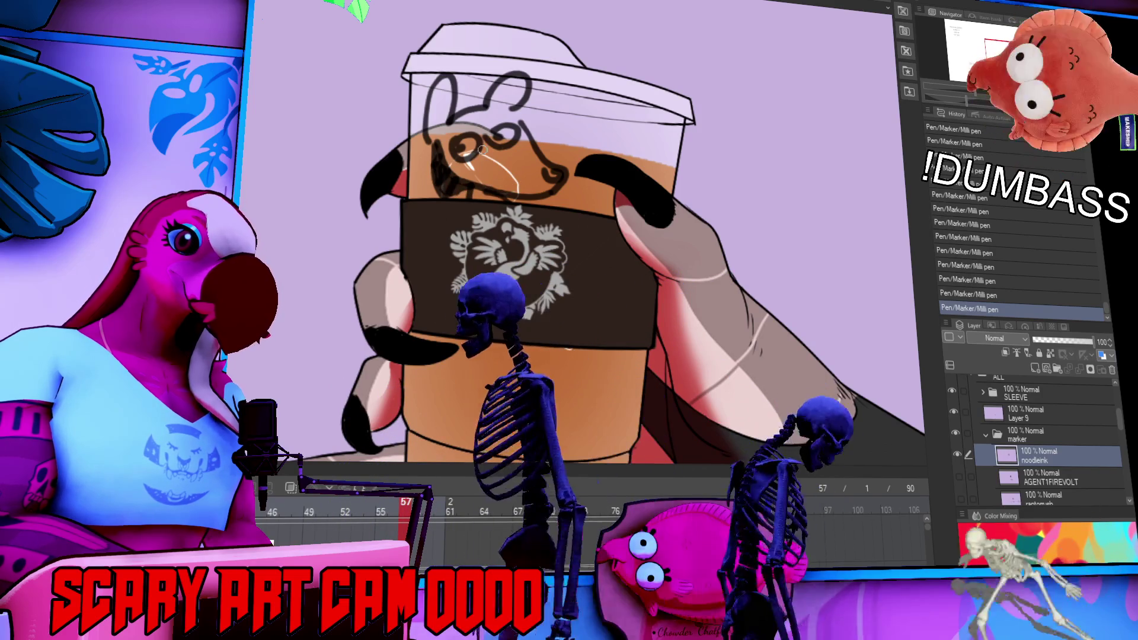
{"action": "scroll", "coordinate": [747, 243], "scroll_direction": "up", "scroll_amount": 1}
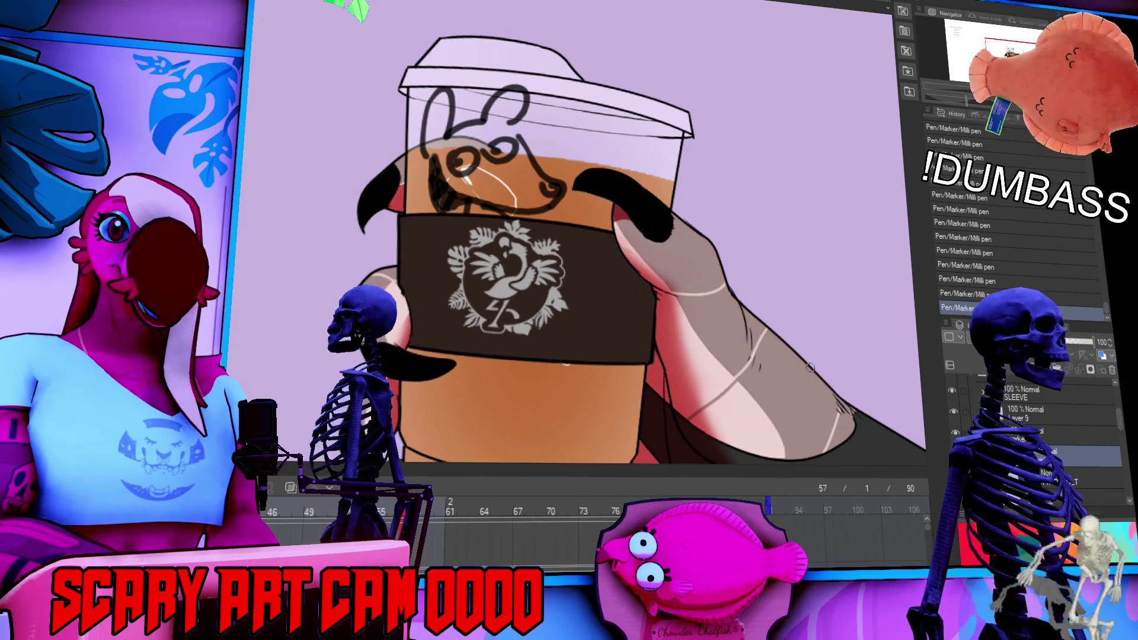
{"action": "left_click_drag", "start_coordinate": [796, 189], "coordinate": [785, 283]}
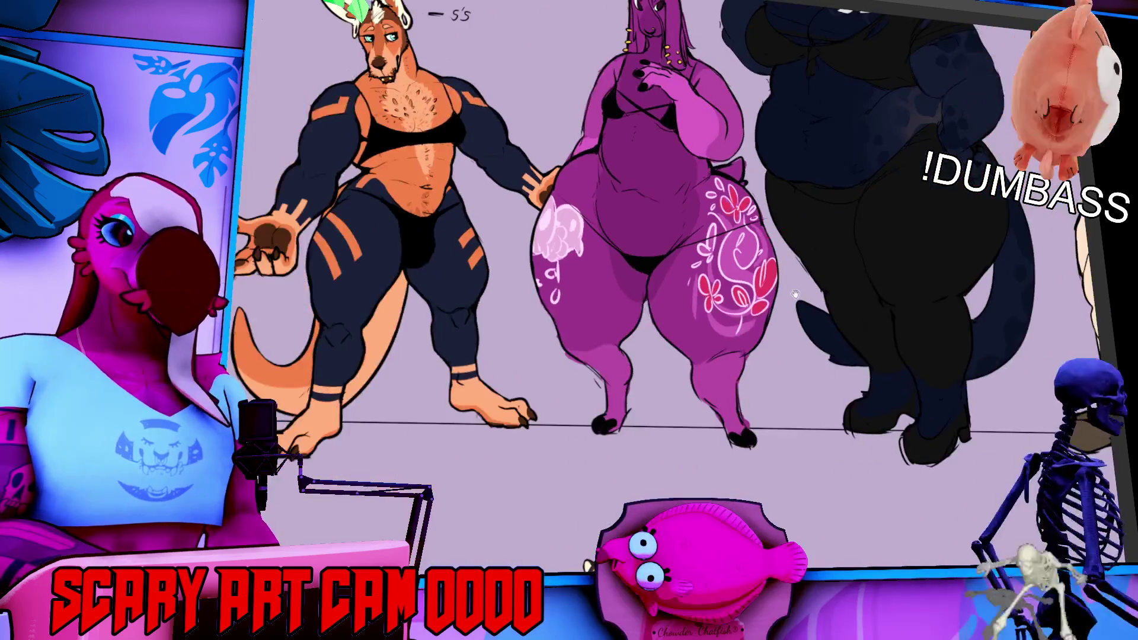
{"action": "left_click_drag", "start_coordinate": [817, 397], "coordinate": [728, 284]}
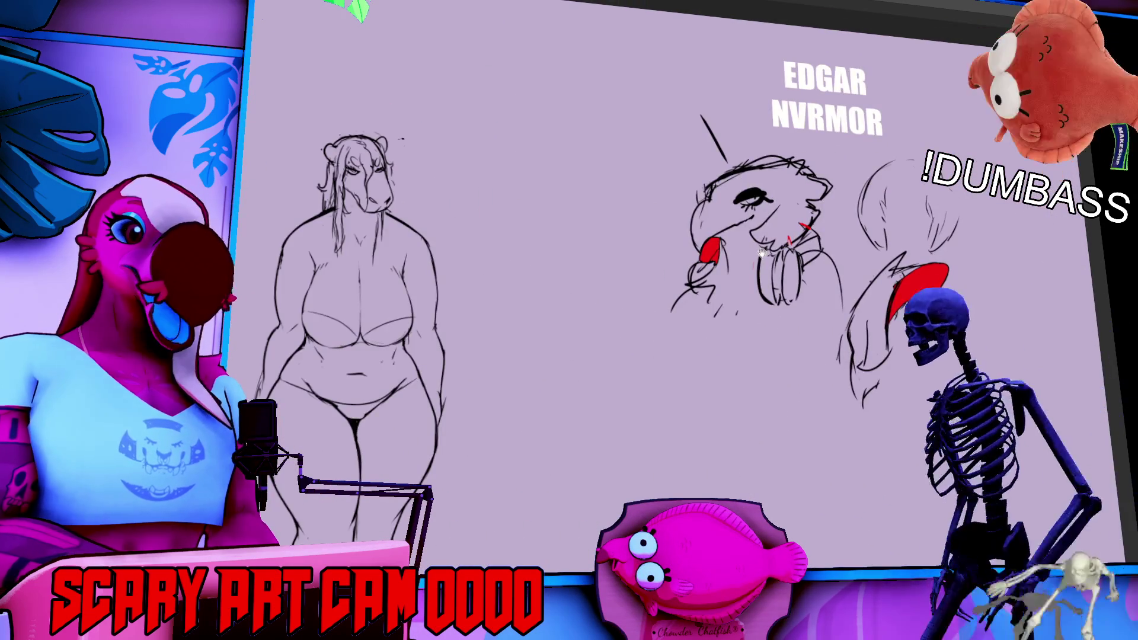
{"action": "scroll", "coordinate": [571, 314], "scroll_direction": "up", "scroll_amount": 3}
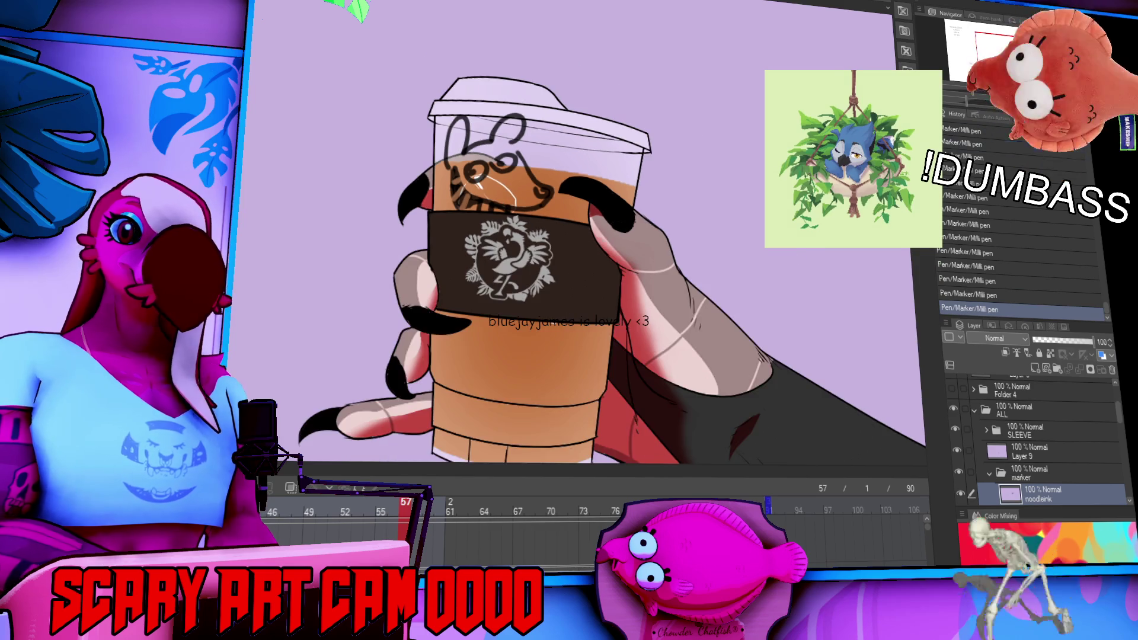
Undo the last marker stroke on the cup and nudge the view toward the watermark text.
{"action": "scroll", "coordinate": [593, 267], "scroll_direction": "down", "scroll_amount": 2}
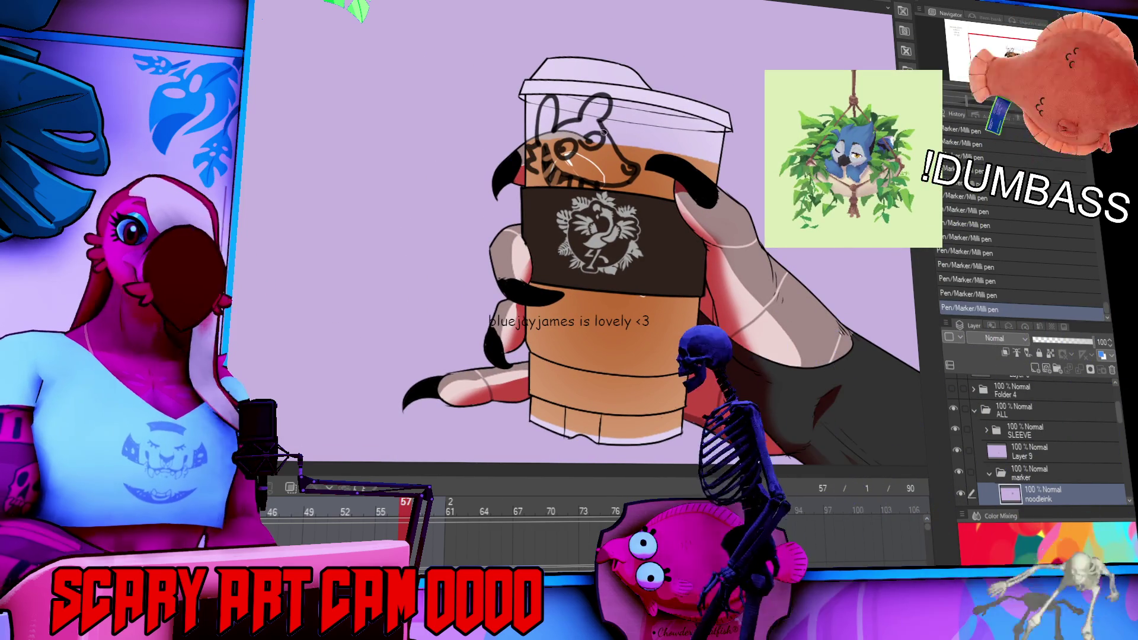
{"action": "scroll", "coordinate": [770, 264], "scroll_direction": "down", "scroll_amount": 3}
{"action": "scroll", "coordinate": [795, 271], "scroll_direction": "up", "scroll_amount": 1}
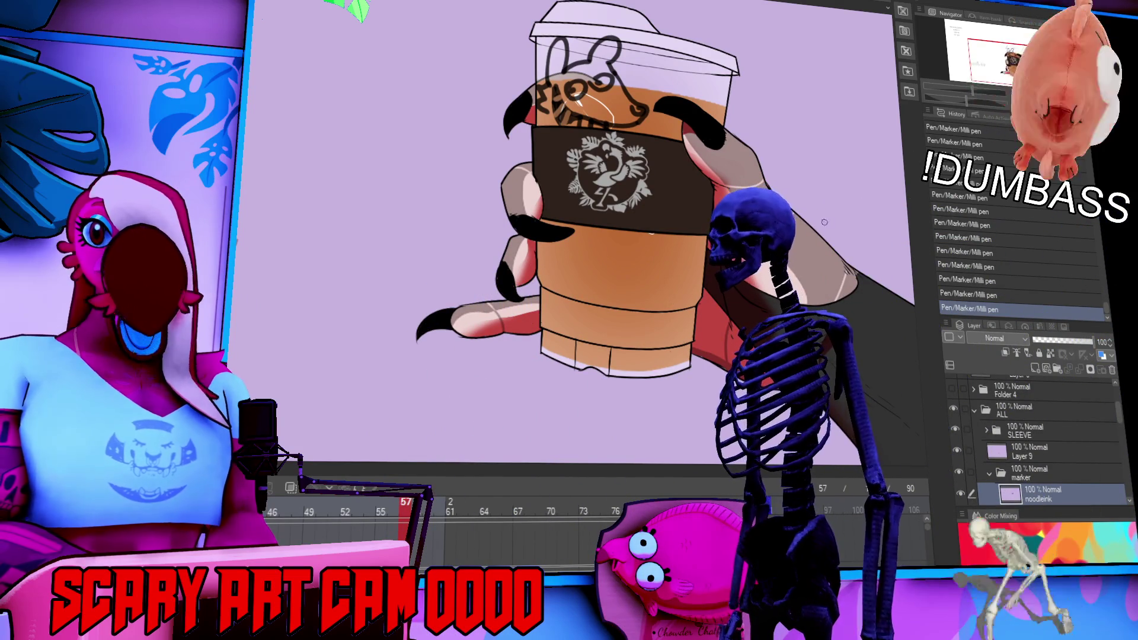
{"action": "key", "text": "ctrl+z"}
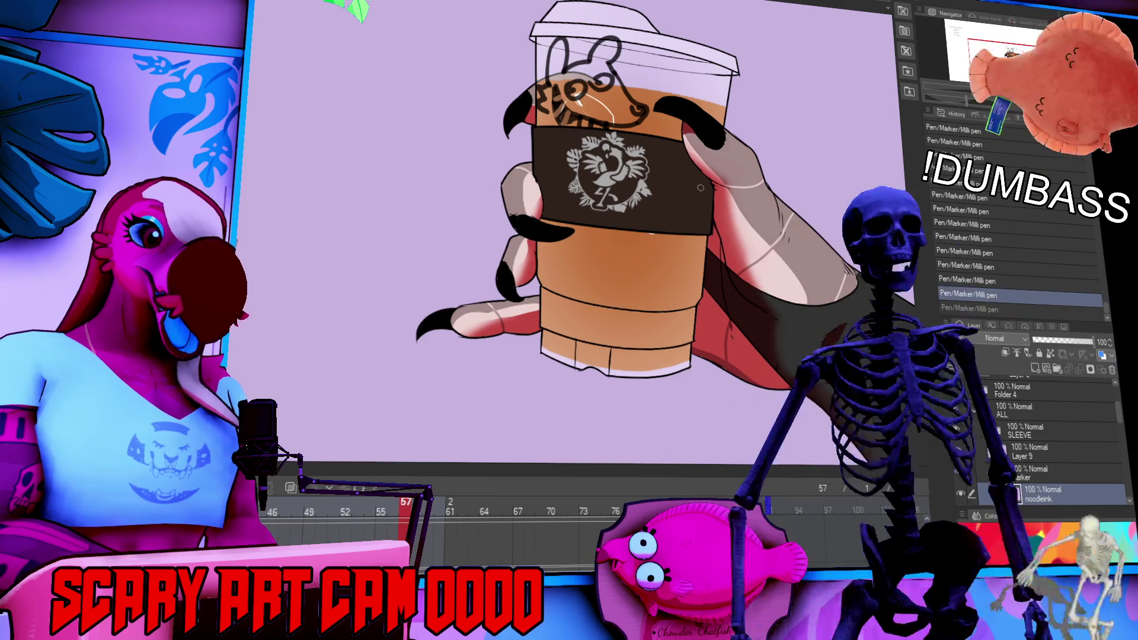
{"action": "left_click_drag", "start_coordinate": [672, 263], "coordinate": [687, 271]}
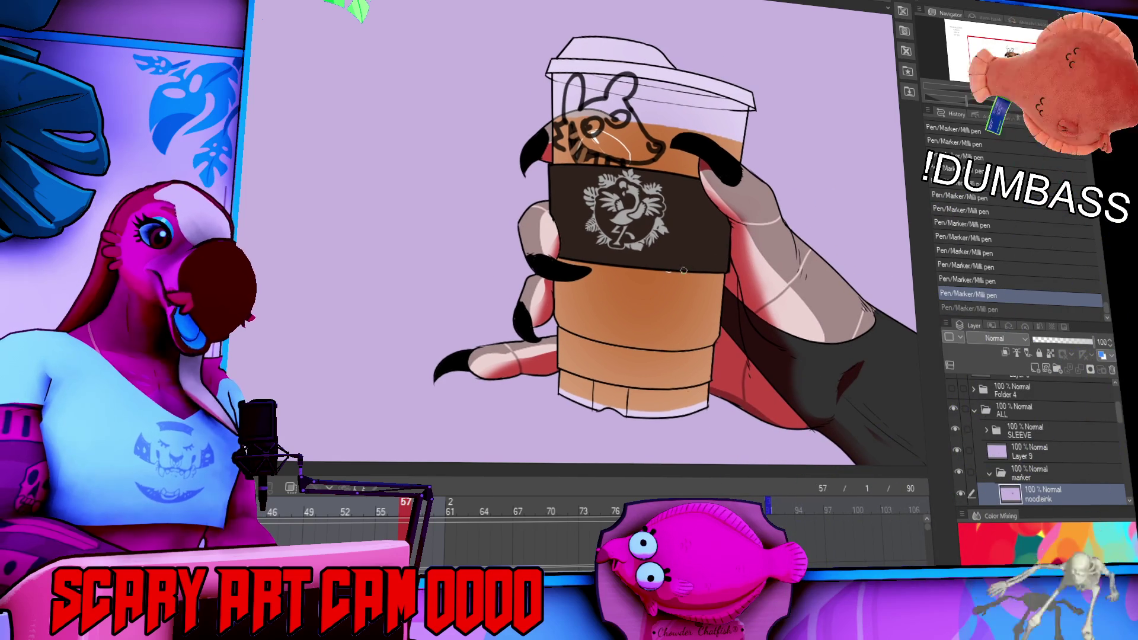
{"action": "scroll", "coordinate": [624, 291], "scroll_direction": "left", "scroll_amount": 5}
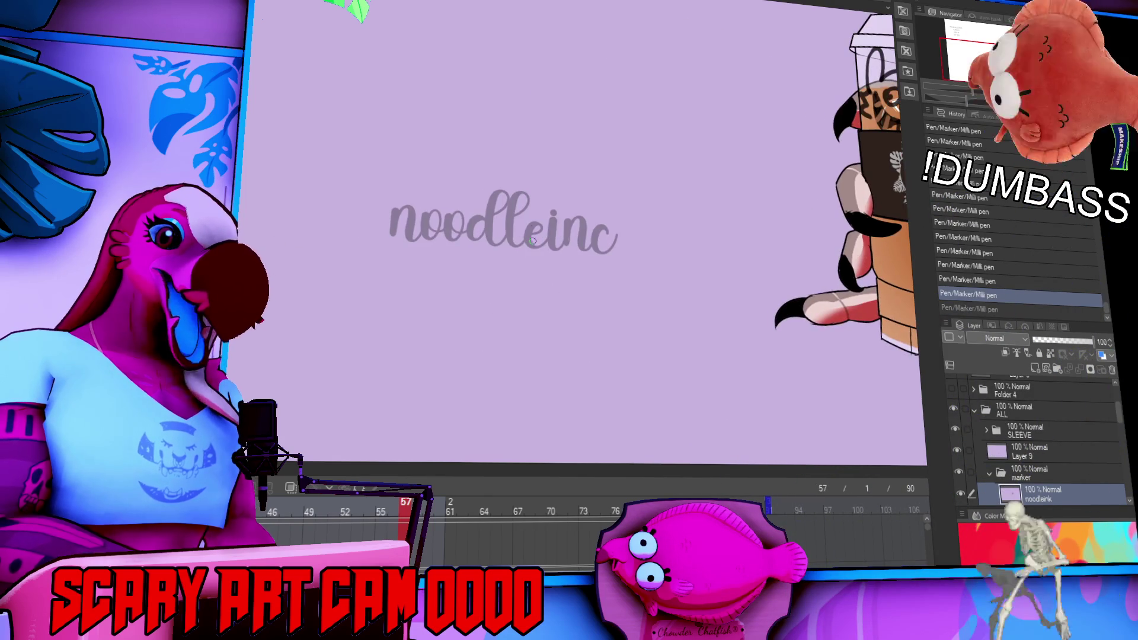
Retype the faint guide text as 'Nude Twink' and return to the viewer's doodle layer.
{"action": "double_click", "coordinate": [537, 231]}
{"action": "type", "text": "Nu"}
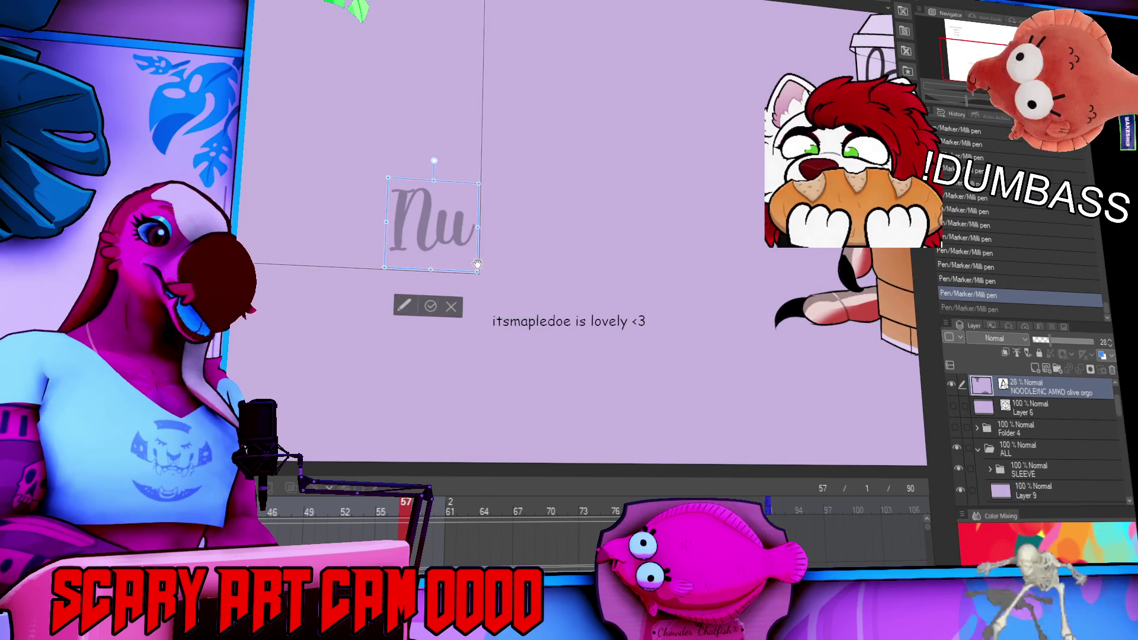
{"action": "type", "text": "de Twink"}
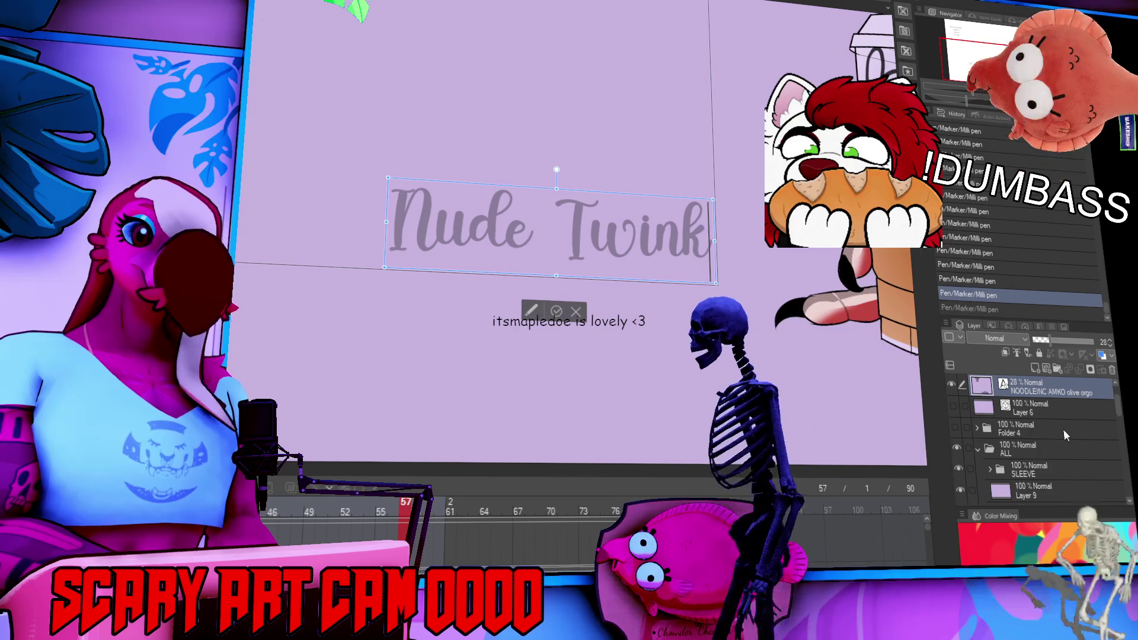
{"action": "left_click", "coordinate": [1067, 481]}
{"action": "scroll", "coordinate": [1076, 451], "scroll_direction": "down", "scroll_amount": 3}
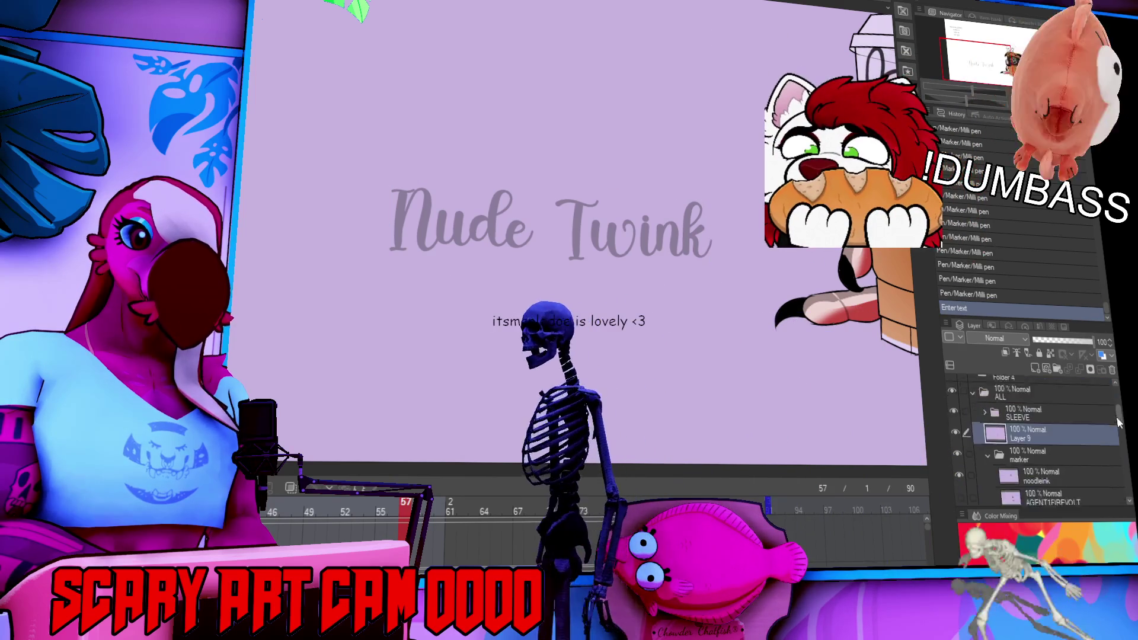
{"action": "left_click", "coordinate": [1079, 449]}
{"action": "scroll", "coordinate": [630, 220], "scroll_direction": "up", "scroll_amount": 2}
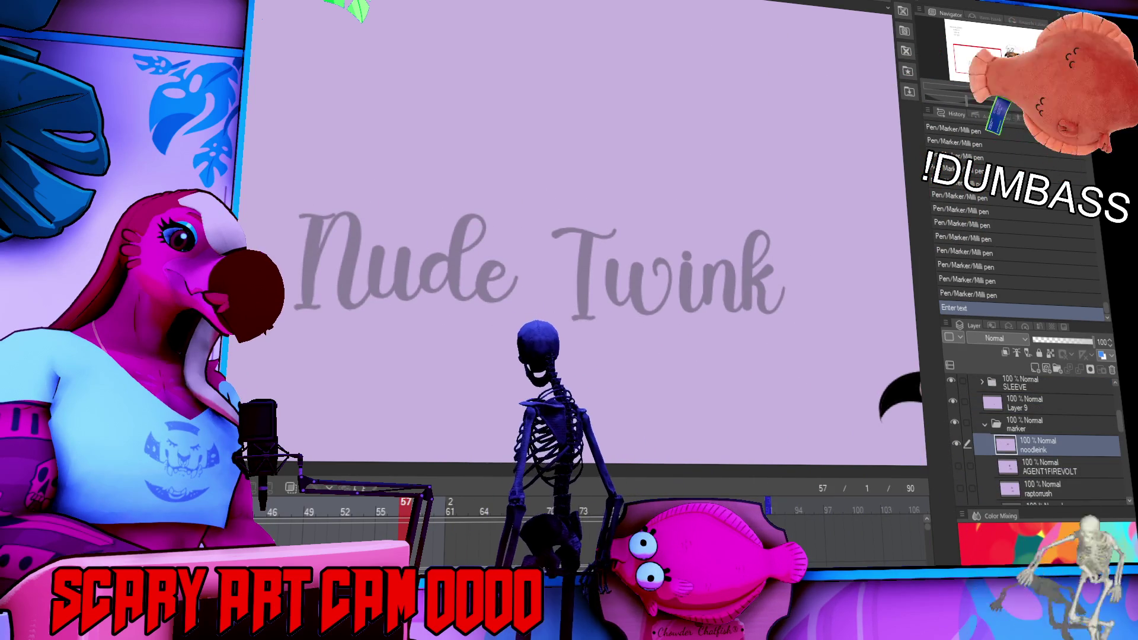
Ink 'Nude' in black marker over the grey guide letters, undoing stray strokes.
{"action": "mouse_move", "coordinate": [320, 206]}
{"action": "left_mouse_down"}
{"action": "mouse_move", "coordinate": [363, 203]}
{"action": "mouse_move", "coordinate": [329, 290]}
{"action": "left_mouse_up"}
{"action": "left_click_drag", "start_coordinate": [341, 205], "coordinate": [387, 295]}
{"action": "key", "text": "ctrl+z"}
{"action": "left_click_drag", "start_coordinate": [344, 205], "coordinate": [389, 293]}
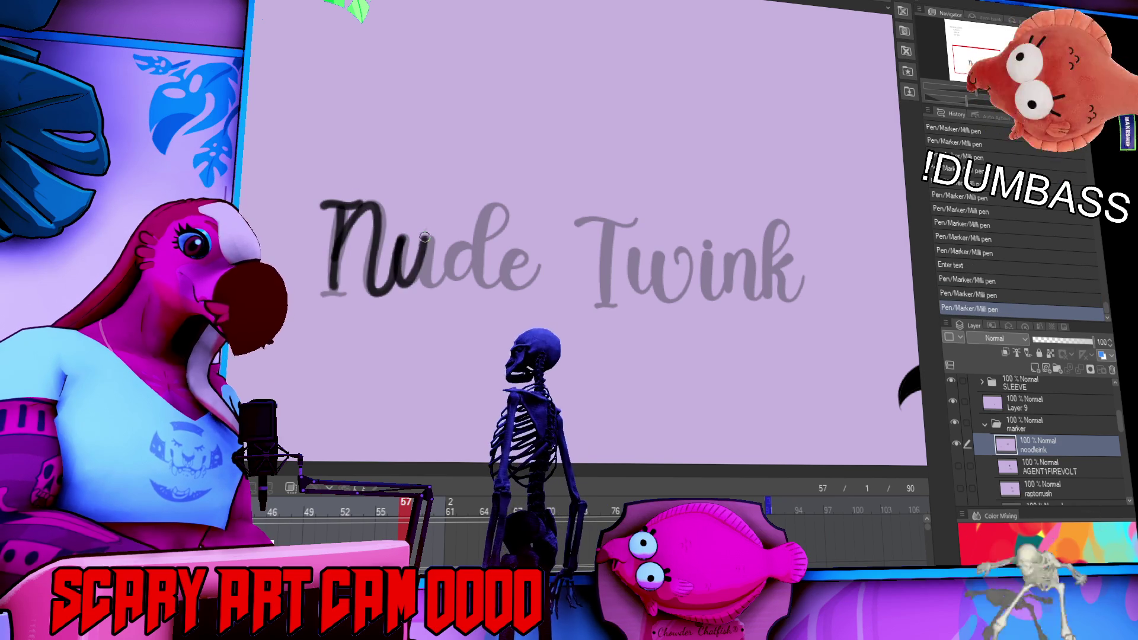
{"action": "mouse_move", "coordinate": [403, 252]}
{"action": "left_mouse_down"}
{"action": "mouse_move", "coordinate": [418, 292]}
{"action": "mouse_move", "coordinate": [451, 277]}
{"action": "left_mouse_up"}
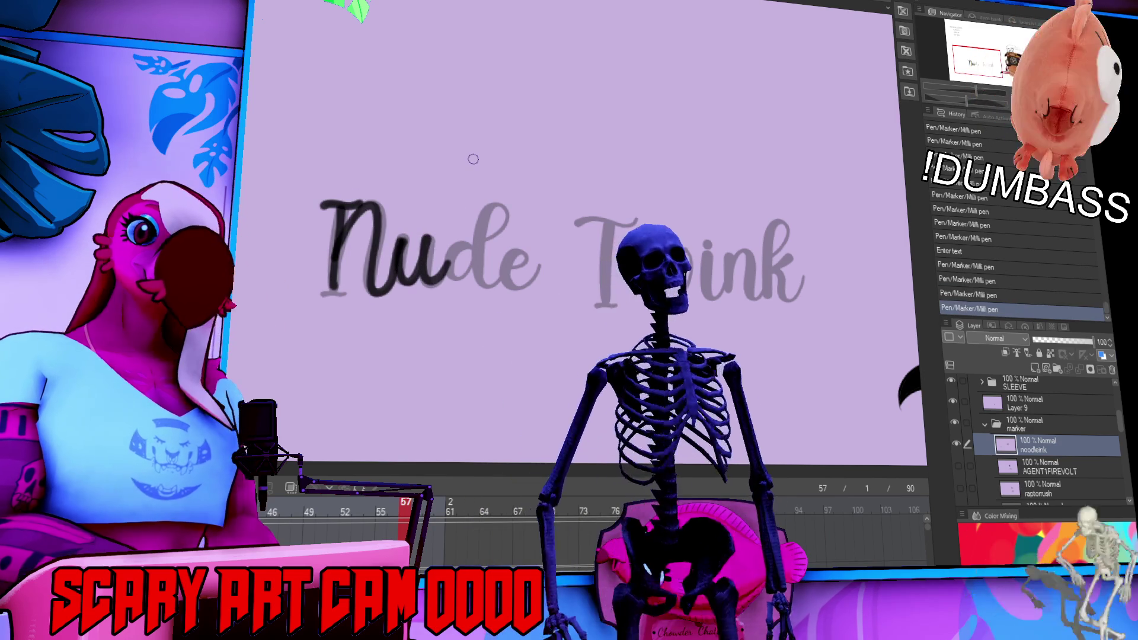
{"action": "key", "text": "ctrl+z"}
{"action": "mouse_move", "coordinate": [451, 261]}
{"action": "left_mouse_down"}
{"action": "mouse_move", "coordinate": [460, 279]}
{"action": "mouse_move", "coordinate": [501, 206]}
{"action": "mouse_move", "coordinate": [479, 255]}
{"action": "left_mouse_up"}
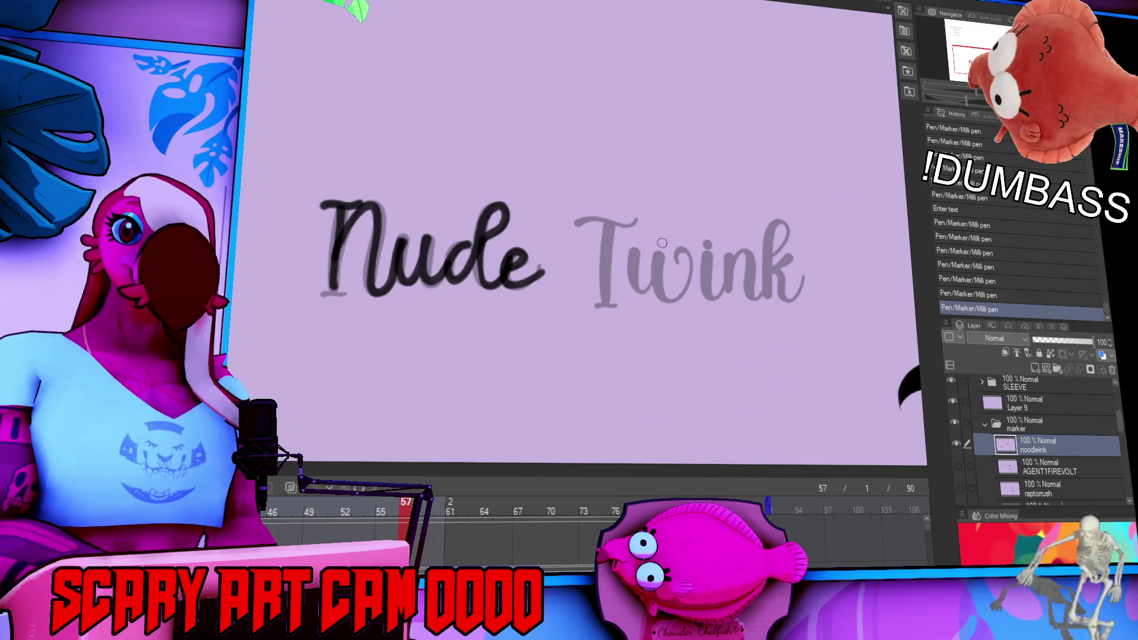
Ink 'Twink' over the guide text, redoing the T crossbar and w, then lasso 'Nude'.
{"action": "left_click_drag", "start_coordinate": [732, 175], "coordinate": [726, 182]}
{"action": "left_click_drag", "start_coordinate": [682, 234], "coordinate": [689, 241]}
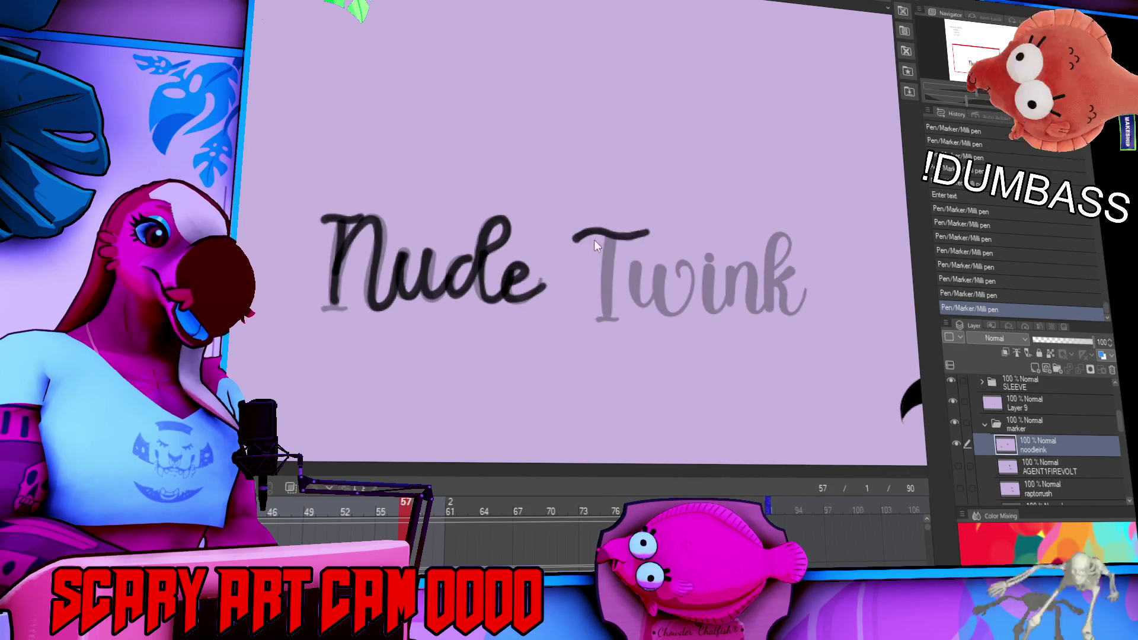
{"action": "left_click_drag", "start_coordinate": [579, 240], "coordinate": [646, 233]}
{"action": "key", "text": "ctrl+z"}
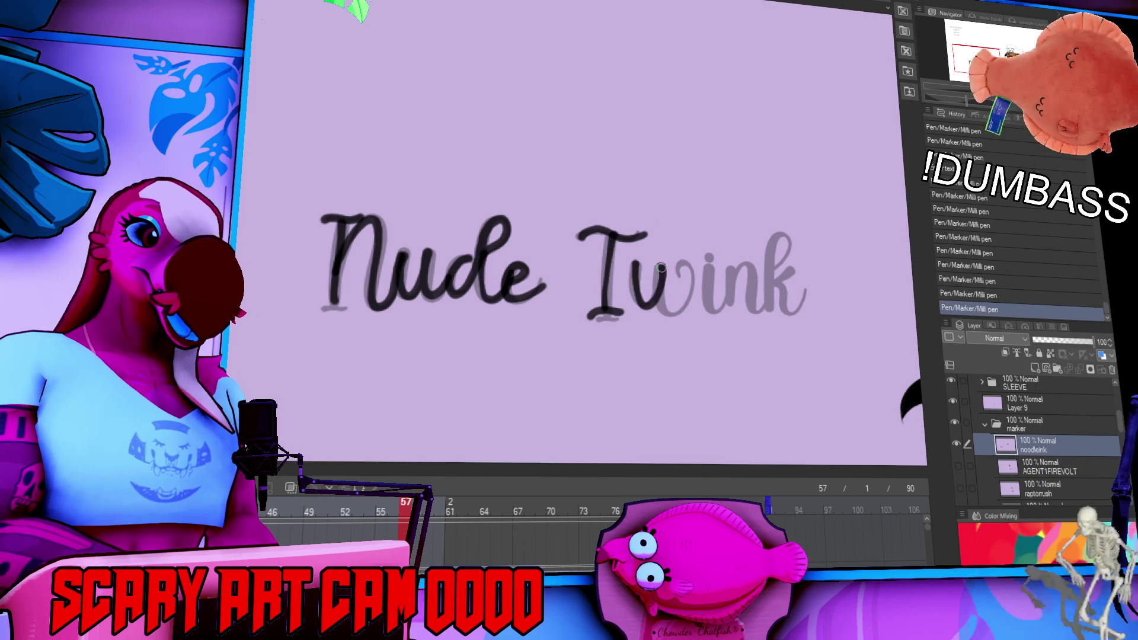
{"action": "key", "text": "ctrl+z"}
{"action": "mouse_move", "coordinate": [631, 265]}
{"action": "left_mouse_down"}
{"action": "mouse_move", "coordinate": [664, 284]}
{"action": "mouse_move", "coordinate": [697, 265]}
{"action": "left_mouse_up"}
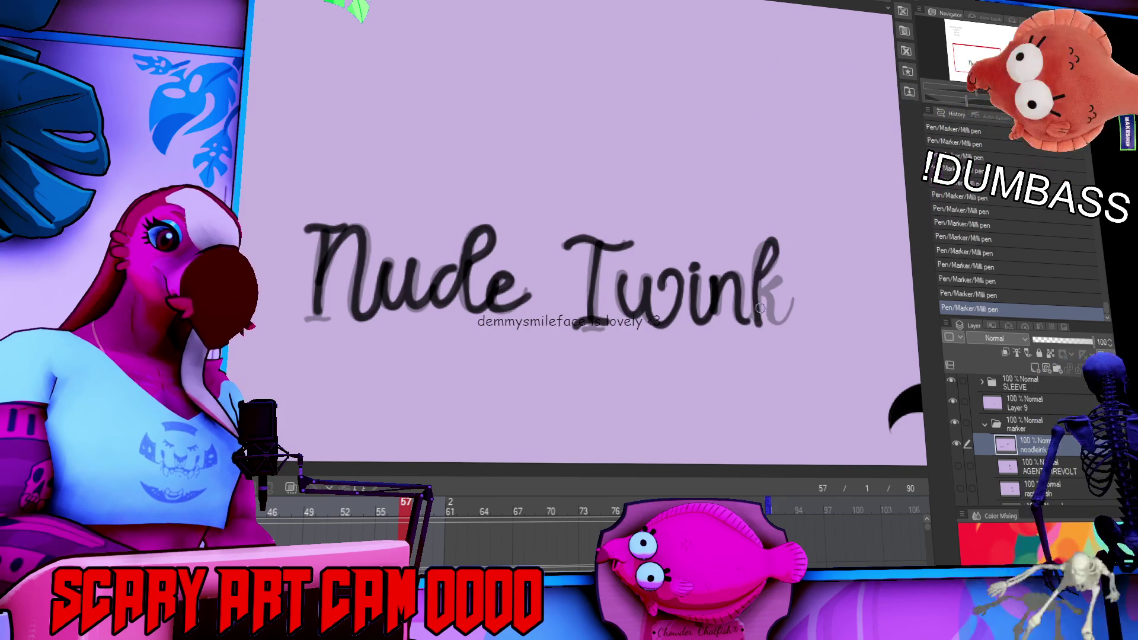
{"action": "key", "text": "ctrl+z"}
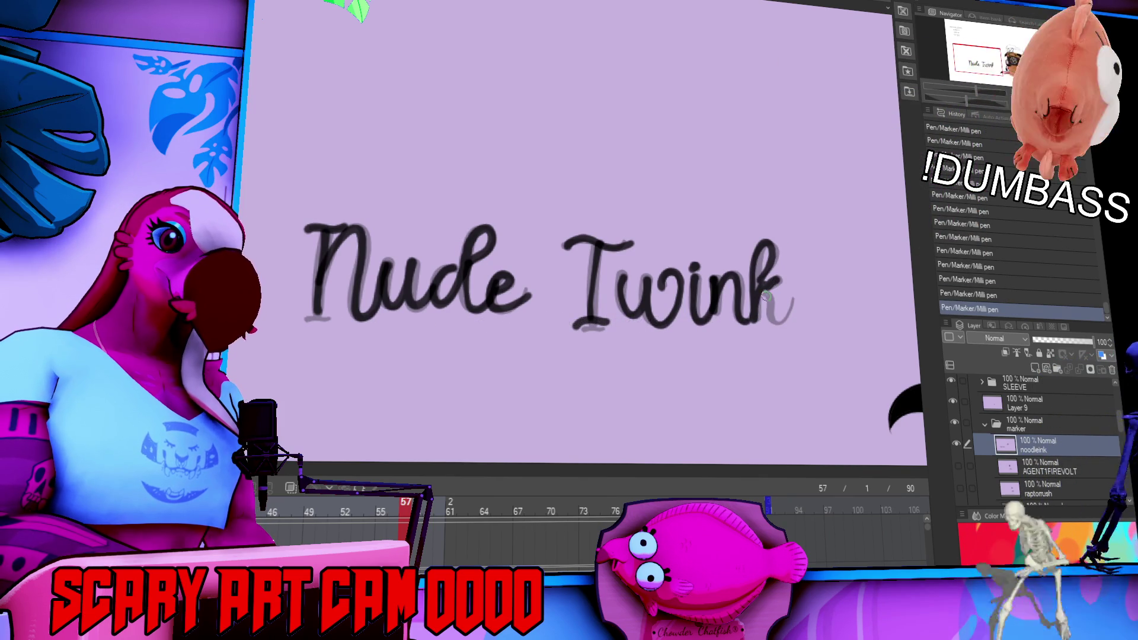
{"action": "left_click_drag", "start_coordinate": [869, 268], "coordinate": [733, 243]}
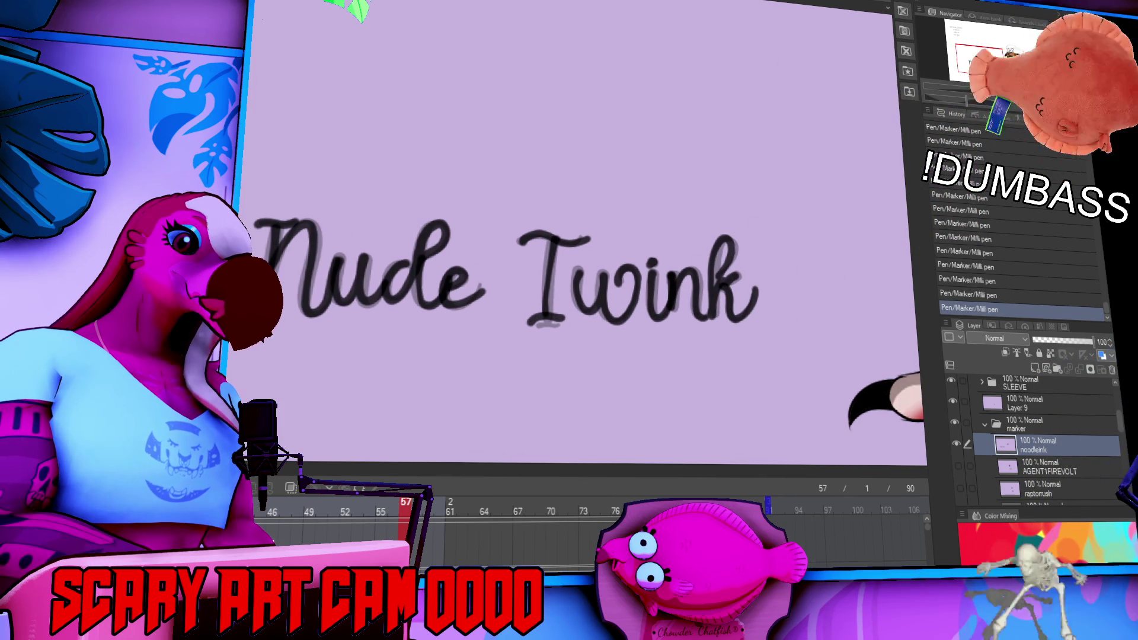
{"action": "left_click_drag", "start_coordinate": [490, 214], "coordinate": [492, 221]}
Stack 'Nude' above 'Twink', then shrink and tilt the lettering onto the cup below the sleeve.
{"action": "mouse_move", "coordinate": [415, 285]}
{"action": "left_mouse_down"}
{"action": "mouse_move", "coordinate": [605, 201]}
{"action": "mouse_move", "coordinate": [705, 201]}
{"action": "left_mouse_up"}
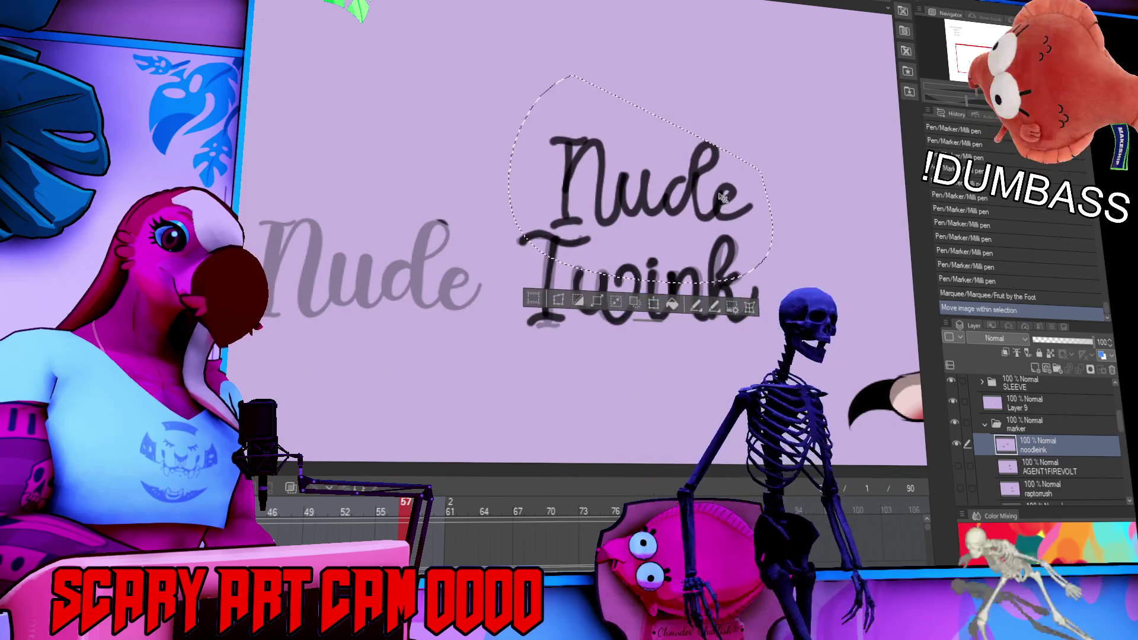
{"action": "key", "text": "ctrl+z"}
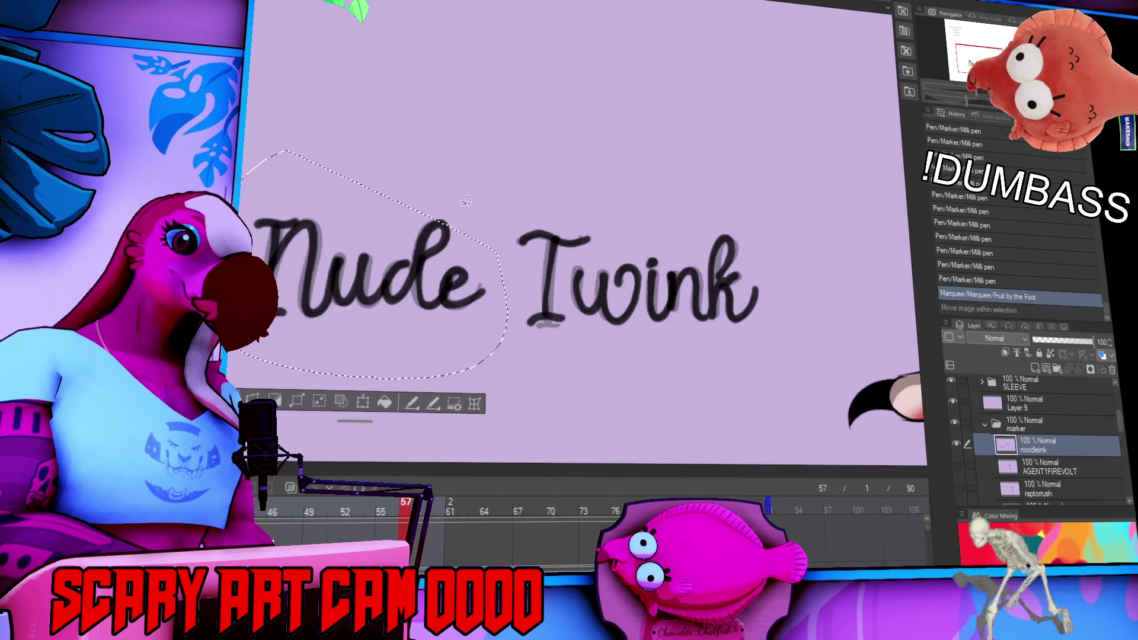
{"action": "left_click_drag", "start_coordinate": [438, 299], "coordinate": [730, 201]}
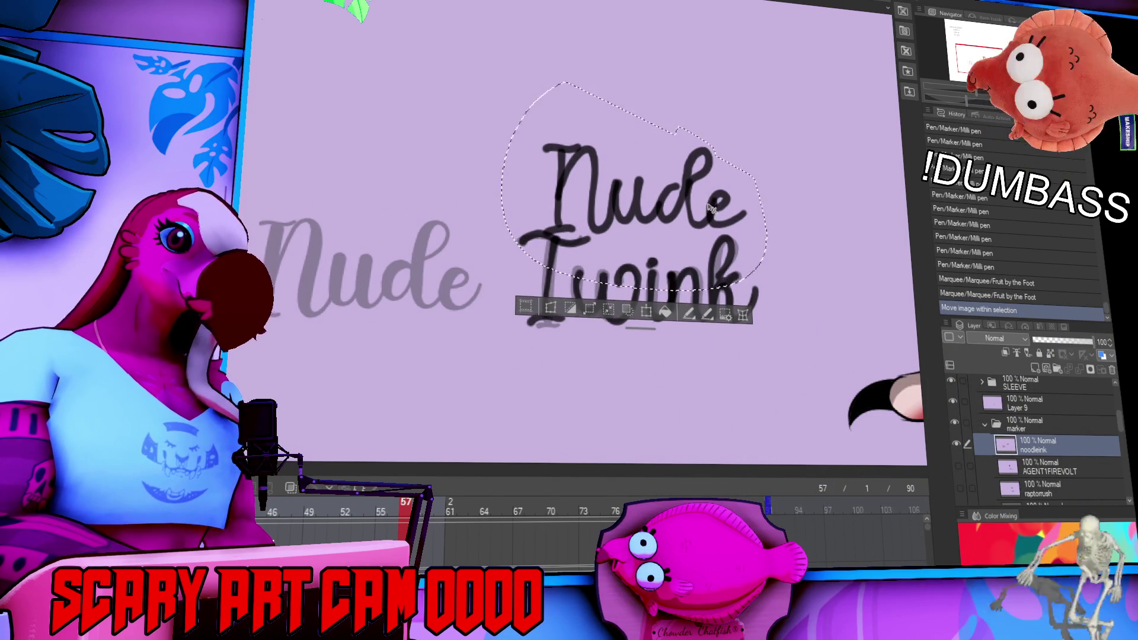
{"action": "left_click_drag", "start_coordinate": [716, 371], "coordinate": [711, 367]}
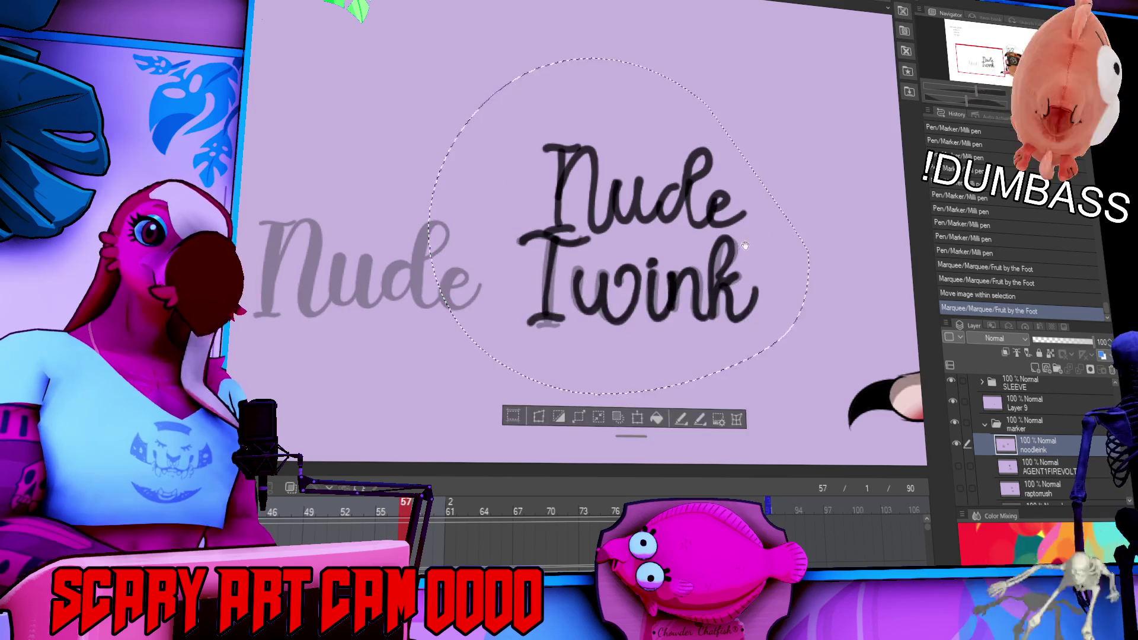
{"action": "left_click_drag", "start_coordinate": [415, 267], "coordinate": [667, 288]}
{"action": "scroll", "coordinate": [666, 288], "scroll_direction": "up", "scroll_amount": 2}
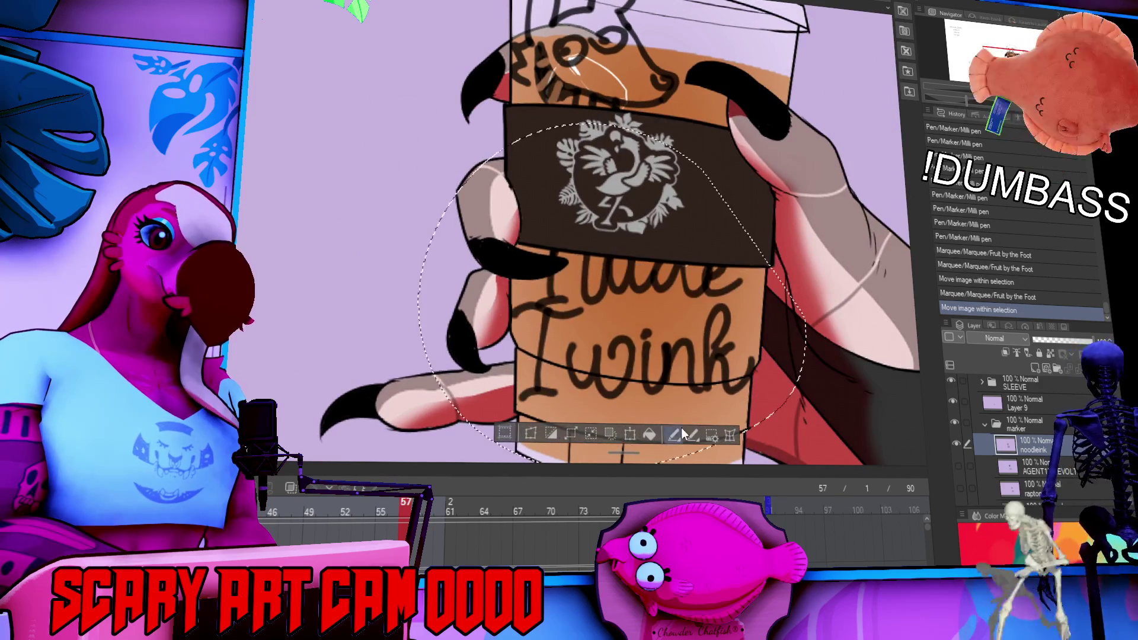
{"action": "left_click", "coordinate": [624, 434]}
{"action": "mouse_move", "coordinate": [754, 181]}
{"action": "left_mouse_down"}
{"action": "mouse_move", "coordinate": [699, 214]}
{"action": "mouse_move", "coordinate": [766, 239]}
{"action": "mouse_move", "coordinate": [731, 265]}
{"action": "left_mouse_up"}
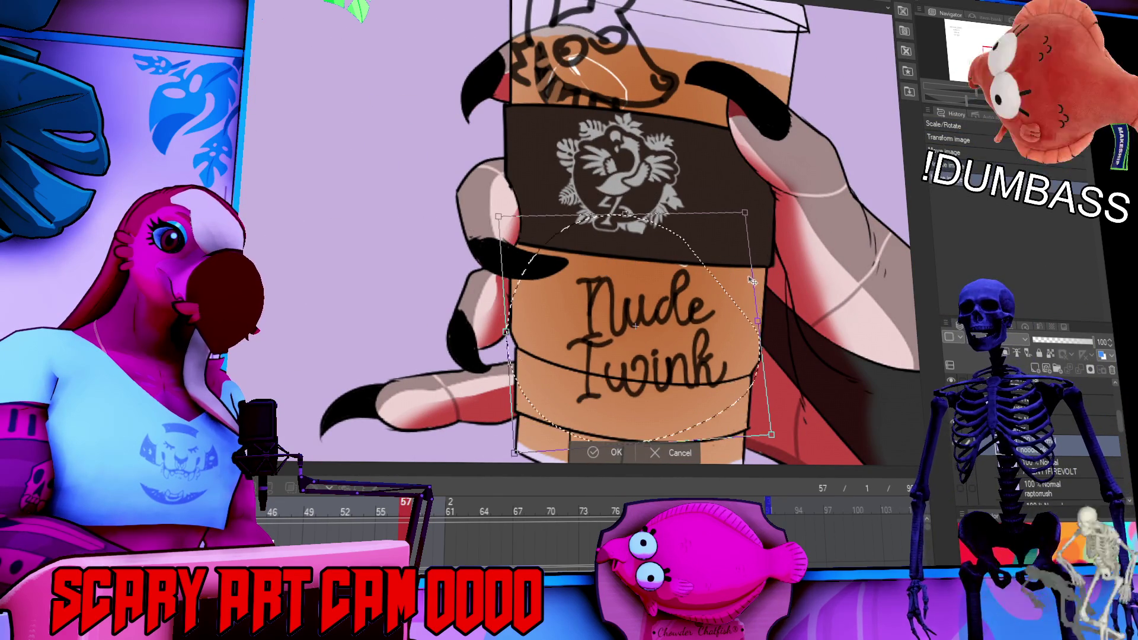
{"action": "left_click_drag", "start_coordinate": [752, 200], "coordinate": [744, 203]}
{"action": "left_click_drag", "start_coordinate": [720, 300], "coordinate": [717, 283]}
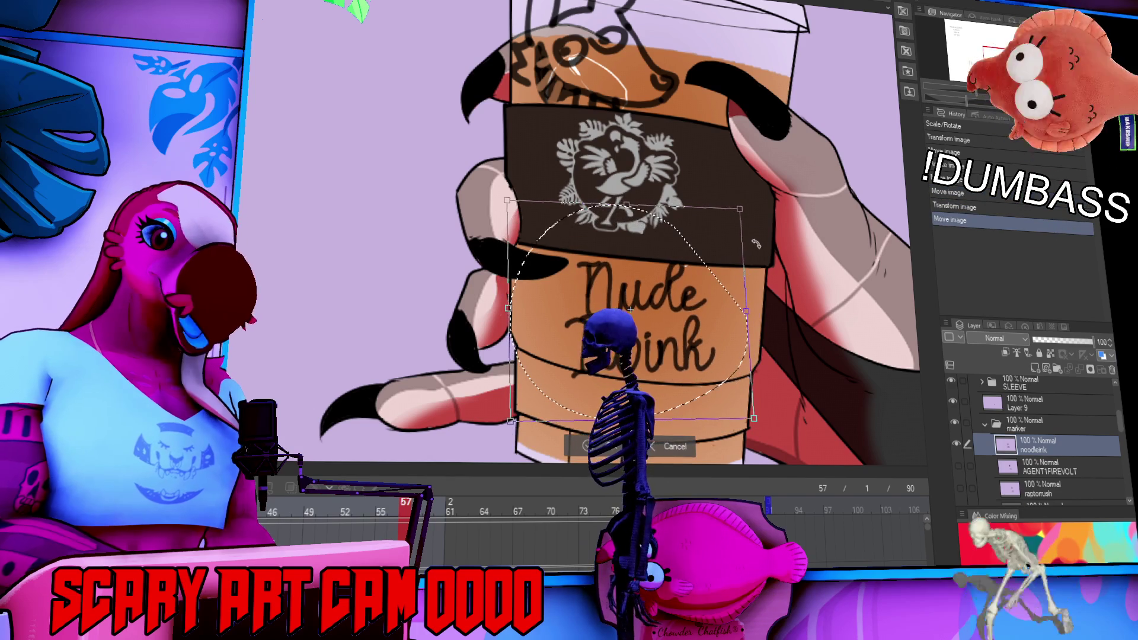
{"action": "key", "text": "Return"}
{"action": "key", "text": "ctrl+d"}
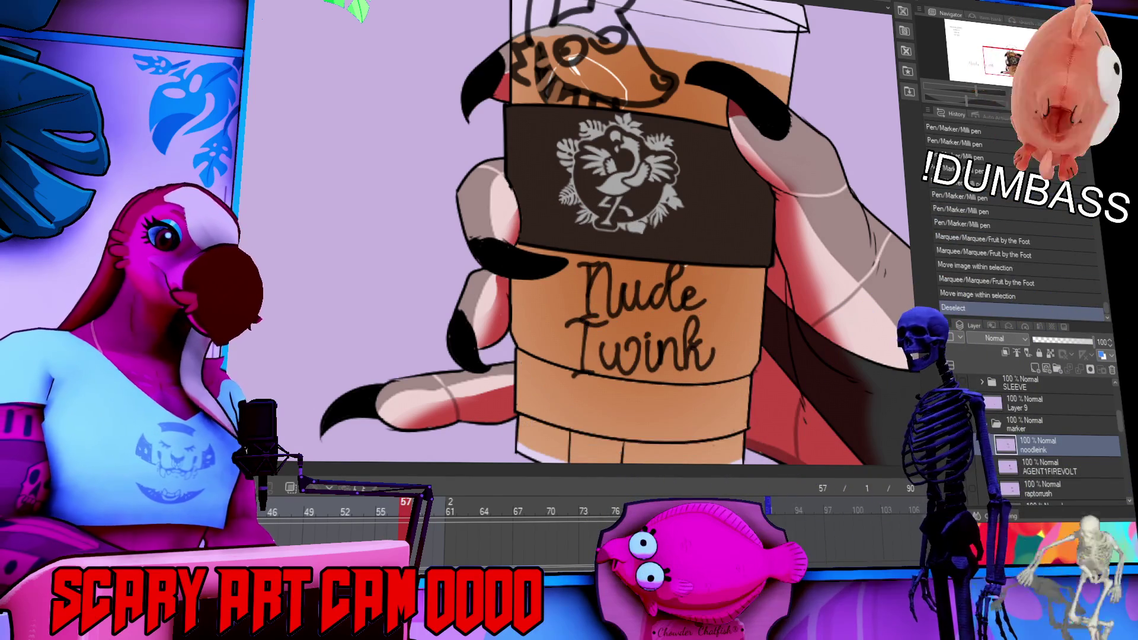
Erase stray marks and redo a marker touch-up on the cup lettering.
{"action": "left_click_drag", "start_coordinate": [675, 267], "coordinate": [688, 273]}
{"action": "key", "text": "ctrl+0"}
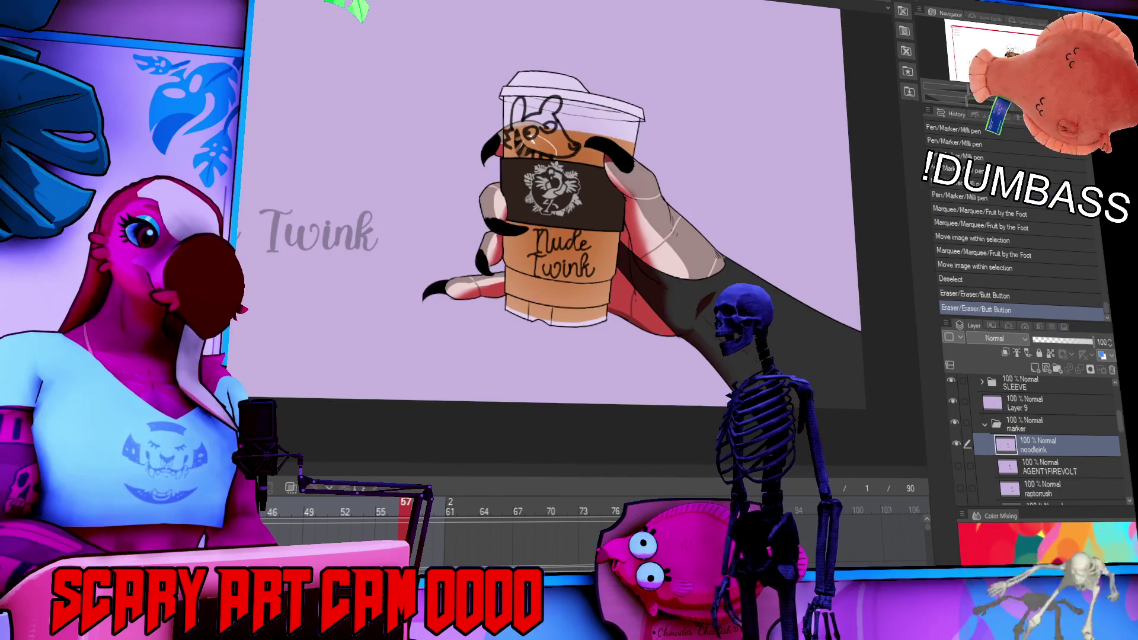
{"action": "left_click_drag", "start_coordinate": [371, 47], "coordinate": [375, 50]}
{"action": "key", "text": "ctrl+z"}
{"action": "left_click_drag", "start_coordinate": [534, 272], "coordinate": [541, 273]}
{"action": "left_click_drag", "start_coordinate": [784, 172], "coordinate": [774, 202]}
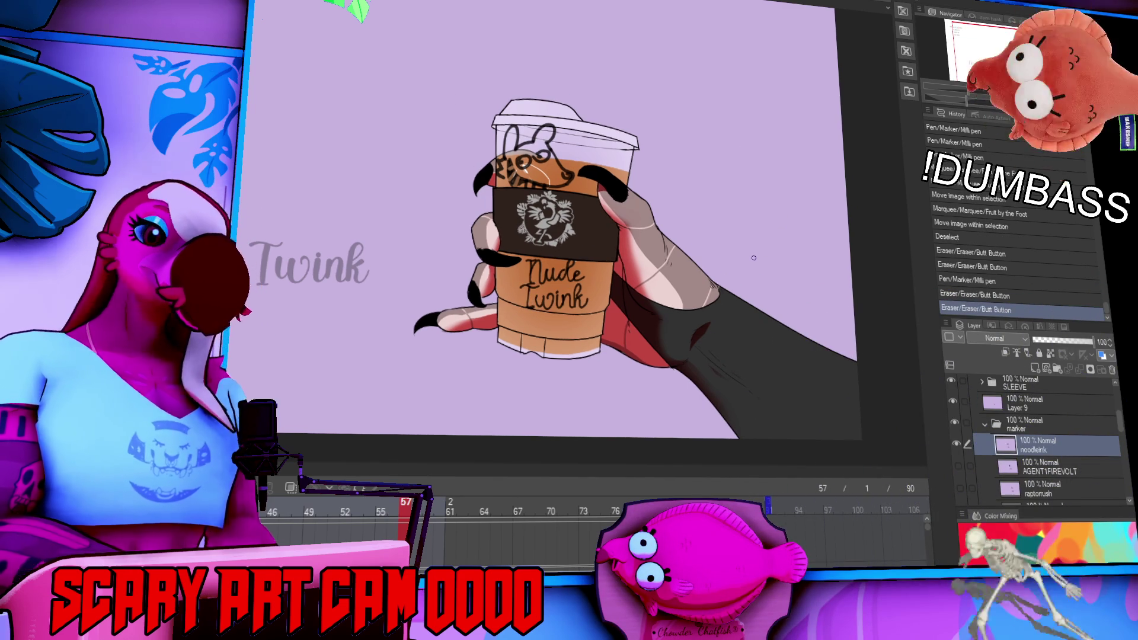
{"action": "scroll", "coordinate": [966, 409], "scroll_direction": "up", "scroll_amount": 3}
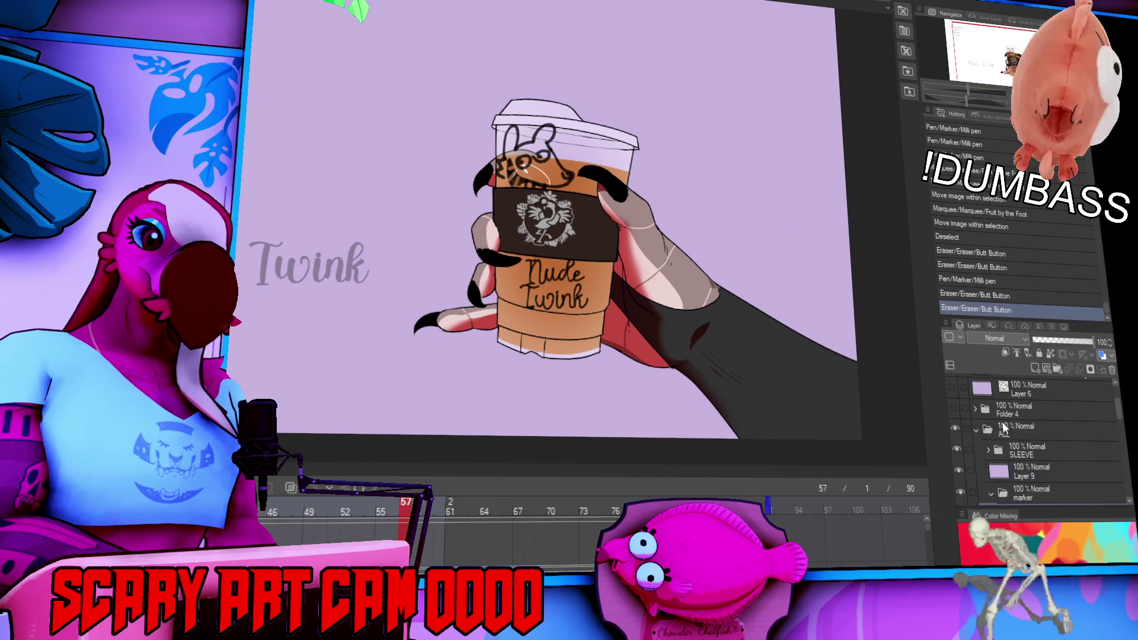
{"action": "left_click_drag", "start_coordinate": [493, 195], "coordinate": [659, 254]}
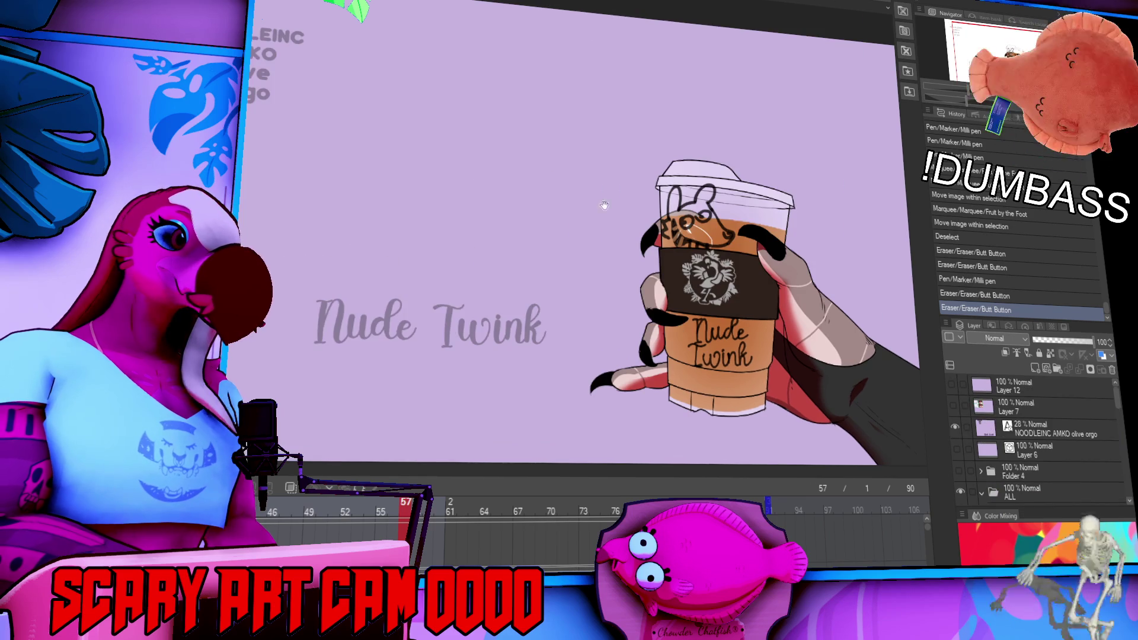
Retype the guide text as 'amko the terrible' and shift it left.
{"action": "left_click", "coordinate": [438, 327]}
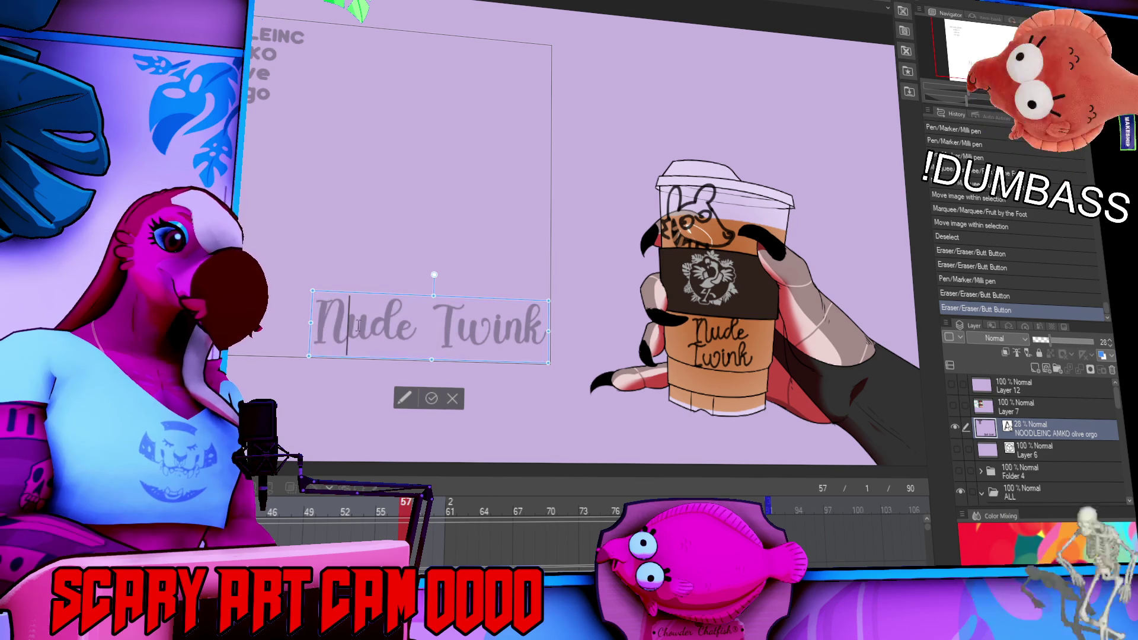
{"action": "type", "text": "amkothet"}
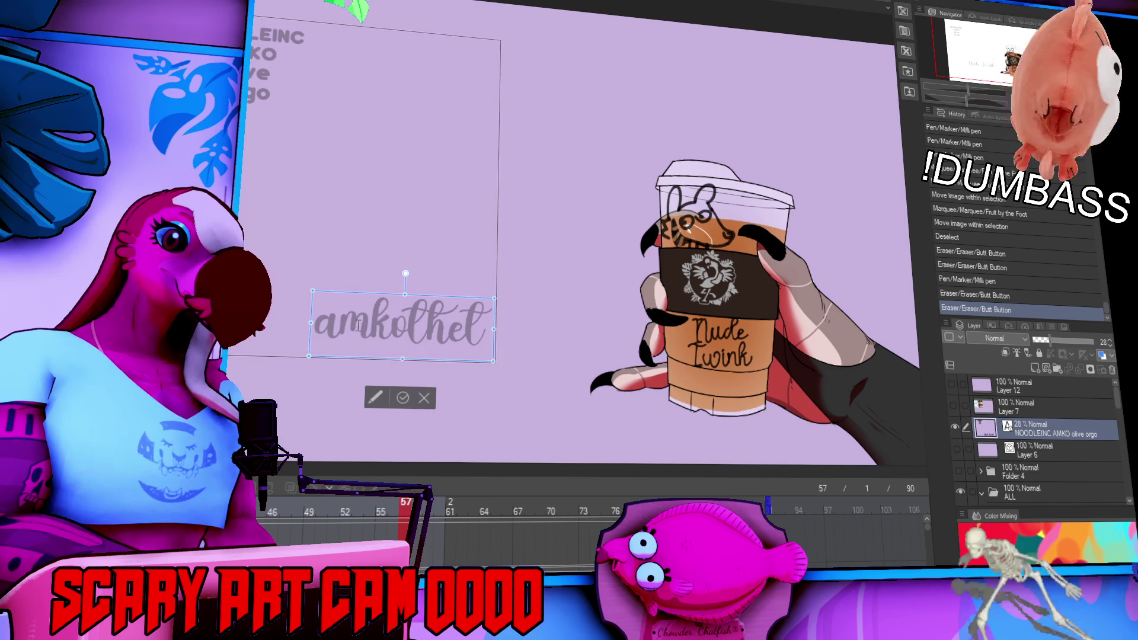
{"action": "type", "text": "errible"}
{"action": "left_click_drag", "start_coordinate": [411, 298], "coordinate": [336, 304]}
{"action": "key", "text": "Left"}
{"action": "key", "text": "Left"}
{"action": "key", "text": "Left"}
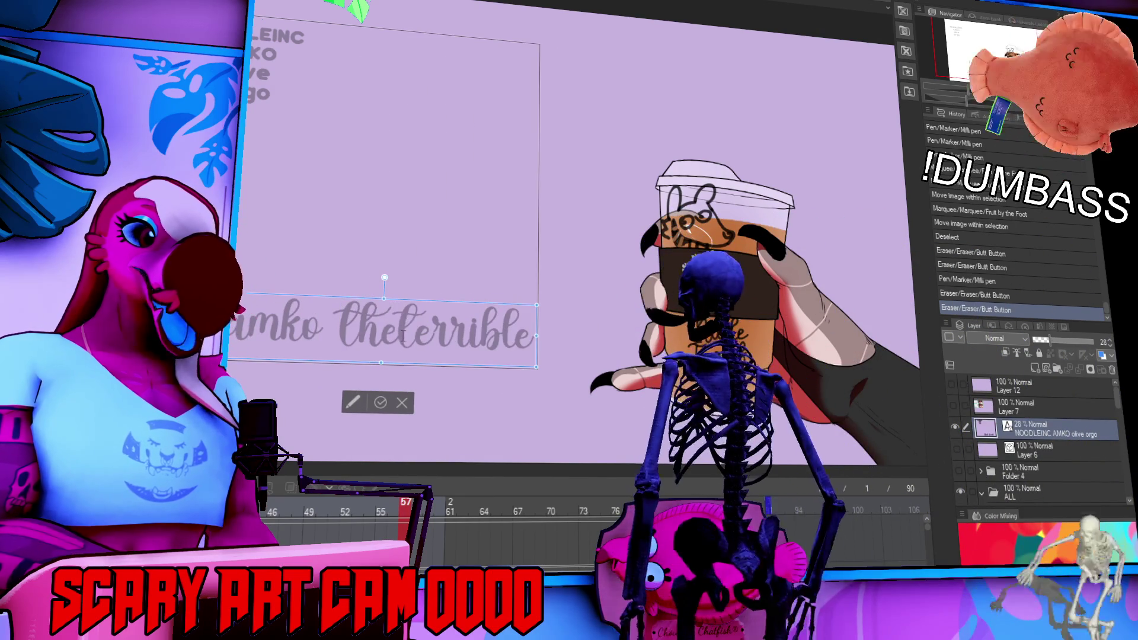
{"action": "key", "text": "Right"}
{"action": "key", "text": "Right"}
{"action": "key", "text": "Right"}
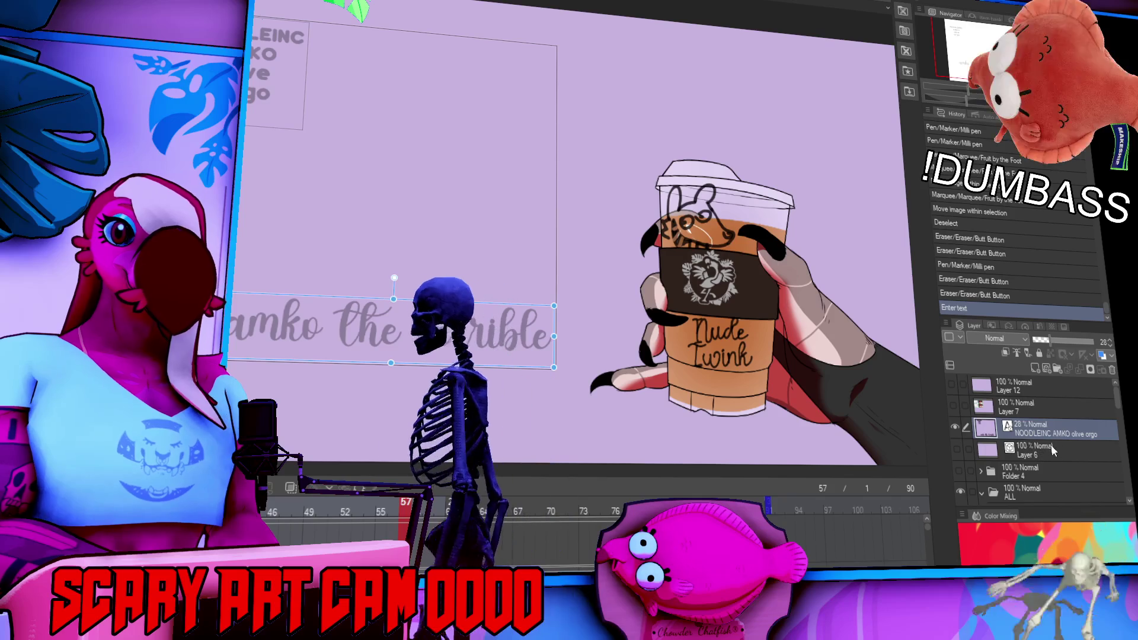
{"action": "key", "text": "Escape"}
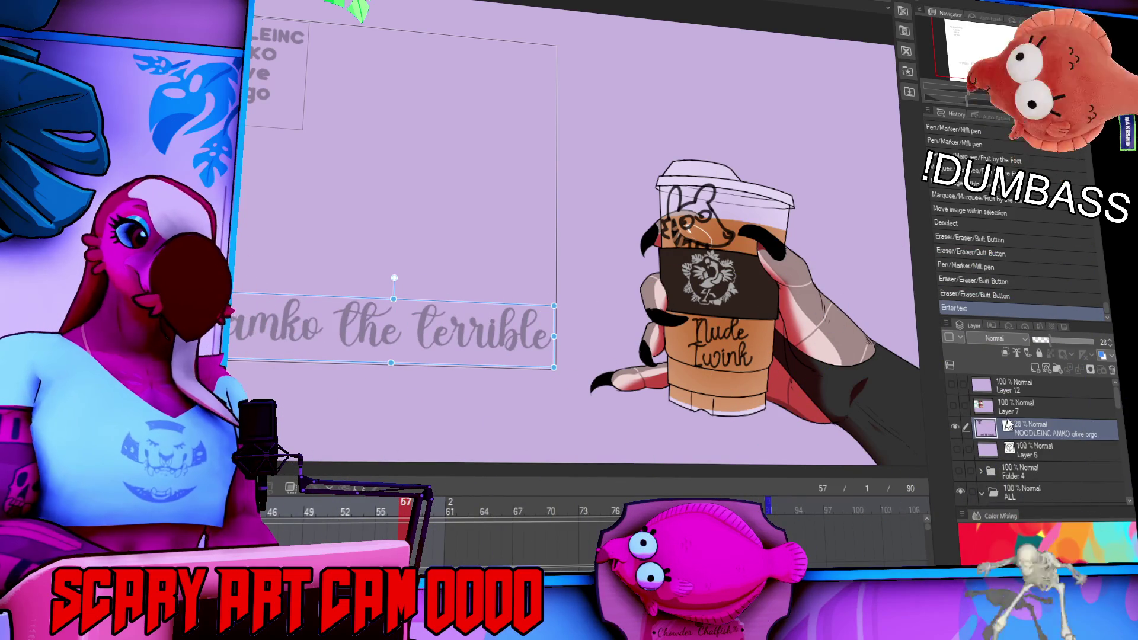
Hide the noodleink layer and add a new raster layer named amkotheterrible.
{"action": "scroll", "coordinate": [1039, 444], "scroll_direction": "down", "scroll_amount": 5}
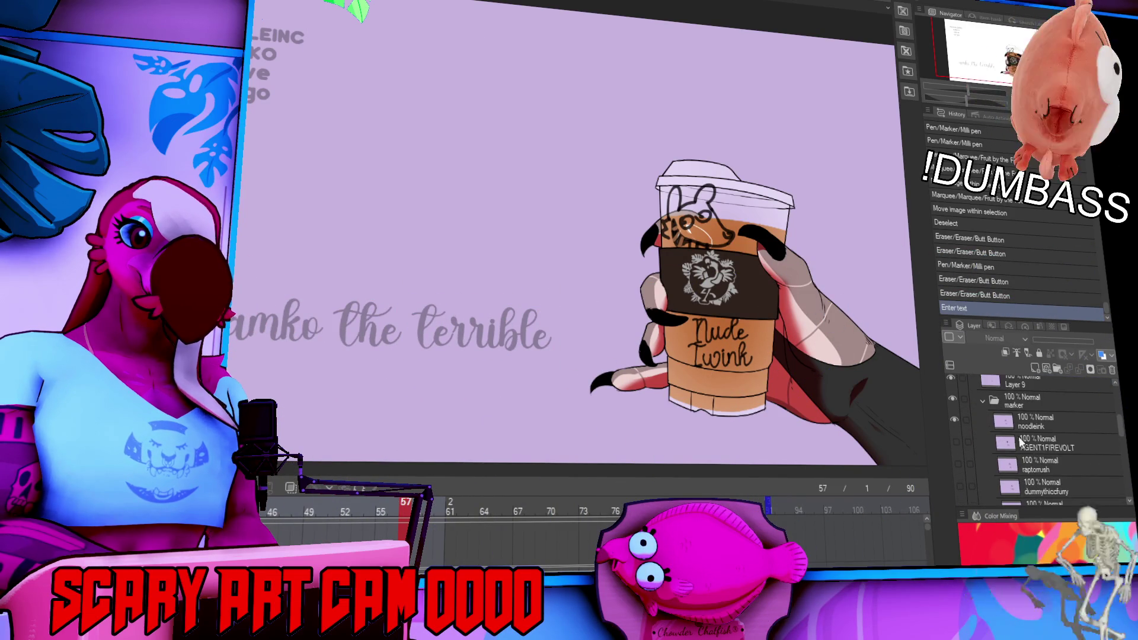
{"action": "left_click", "coordinate": [954, 419]}
{"action": "left_click", "coordinate": [1034, 368]}
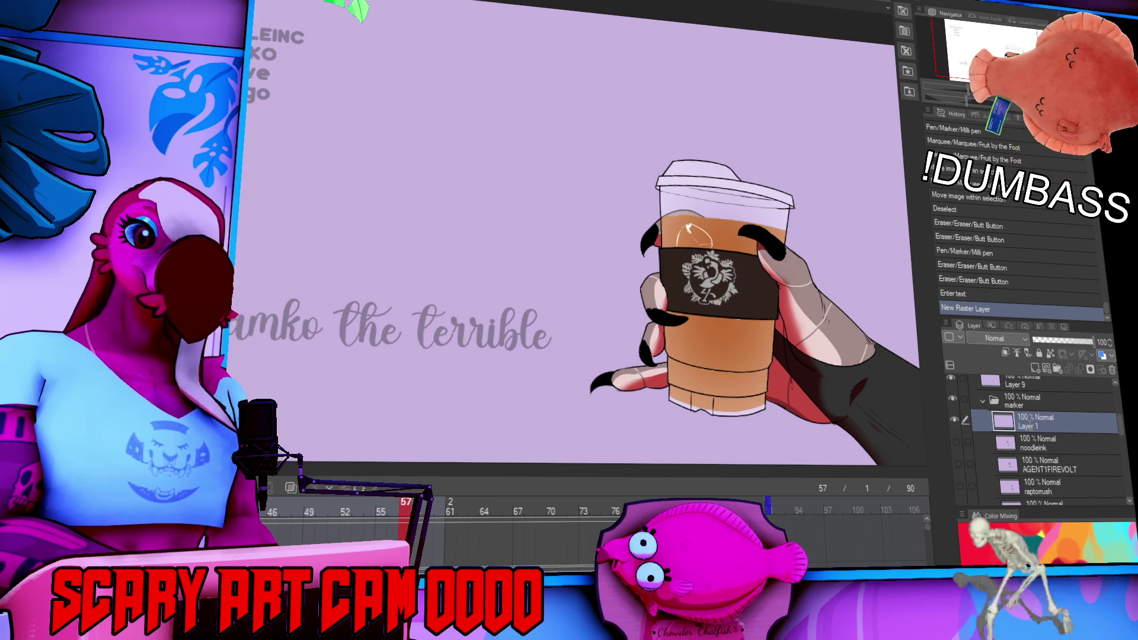
{"action": "double_click", "coordinate": [1031, 426]}
{"action": "type", "text": "amkotheterrible"}
{"action": "key", "text": "Return"}
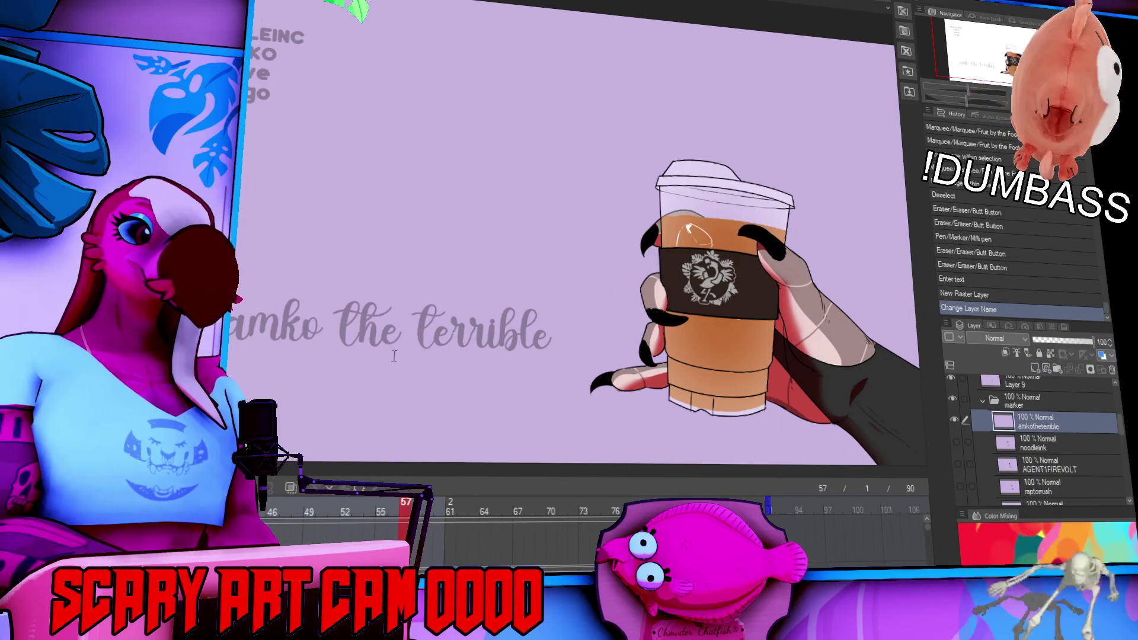
Replace the grey guide text with 'Namco the bearable' and drag its box up and right.
{"action": "left_click", "coordinate": [369, 334]}
{"action": "left_click_drag", "start_coordinate": [328, 332], "coordinate": [292, 327]}
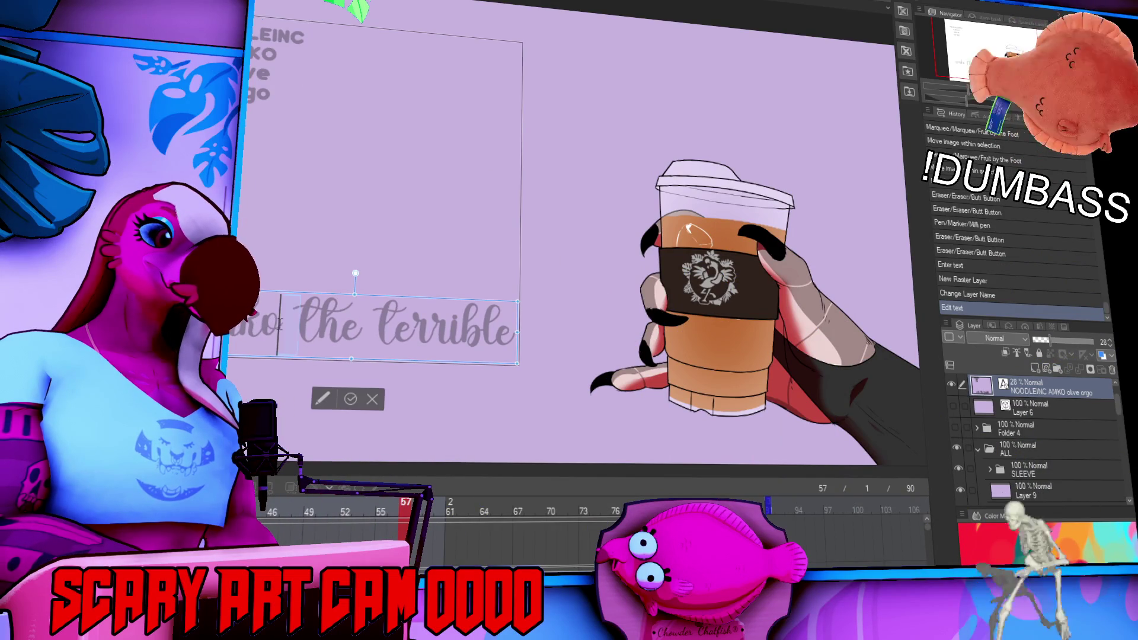
{"action": "key", "text": "BackSpace"}
{"action": "key", "text": "BackSpace"}
{"action": "key", "text": "BackSpace"}
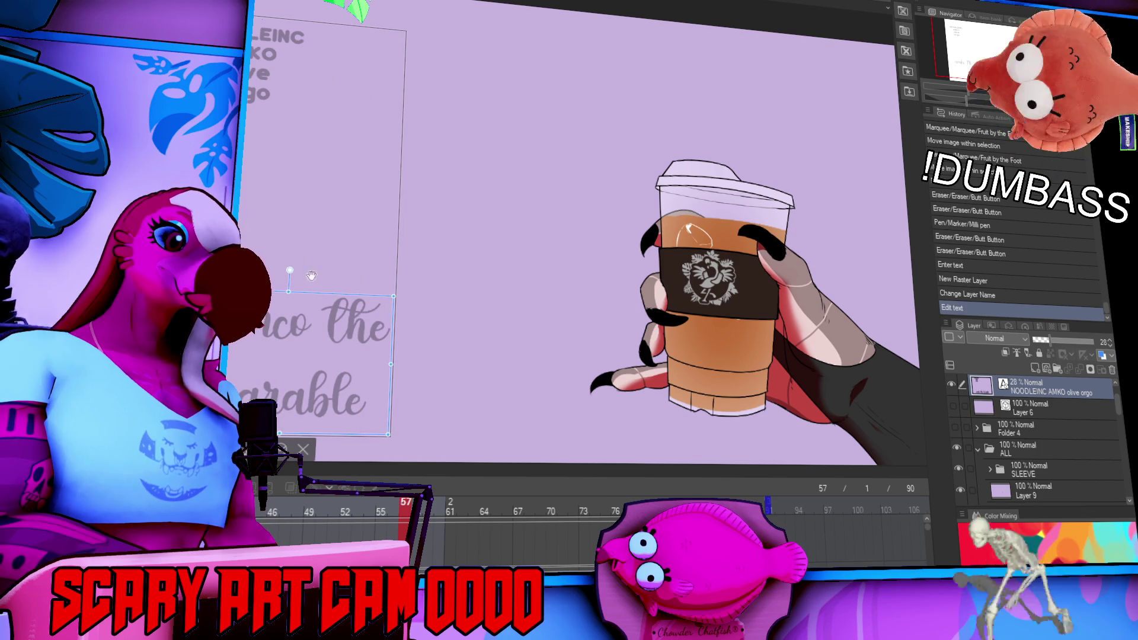
{"action": "left_click_drag", "start_coordinate": [325, 295], "coordinate": [424, 268]}
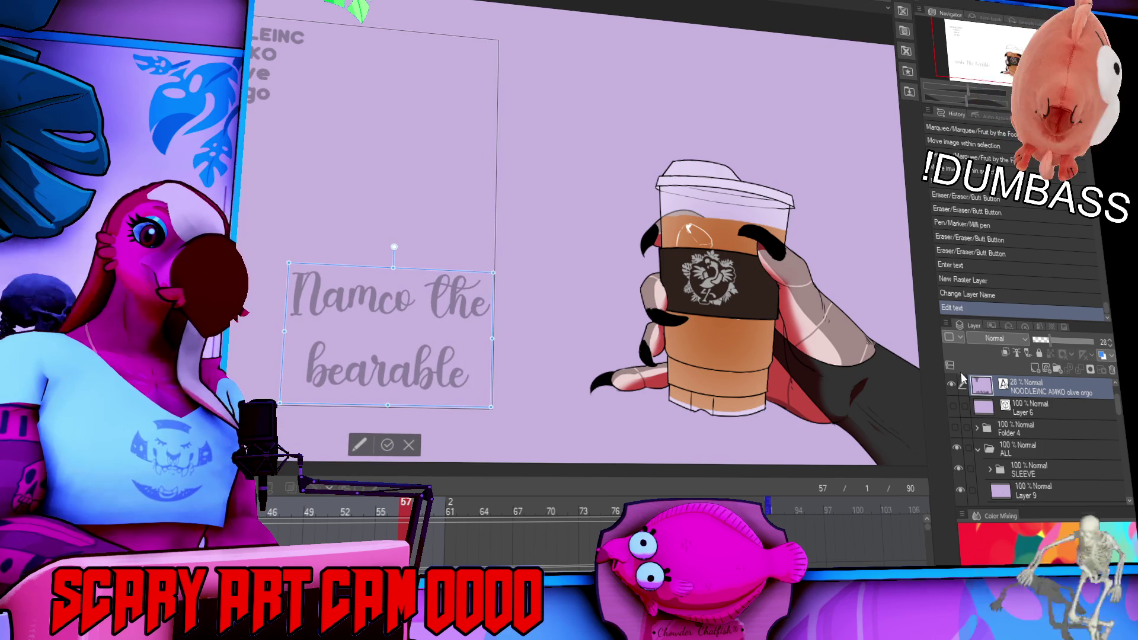
Centre the guide text in view and make the amkotheterrible layer active for lettering.
{"action": "left_click", "coordinate": [1027, 406]}
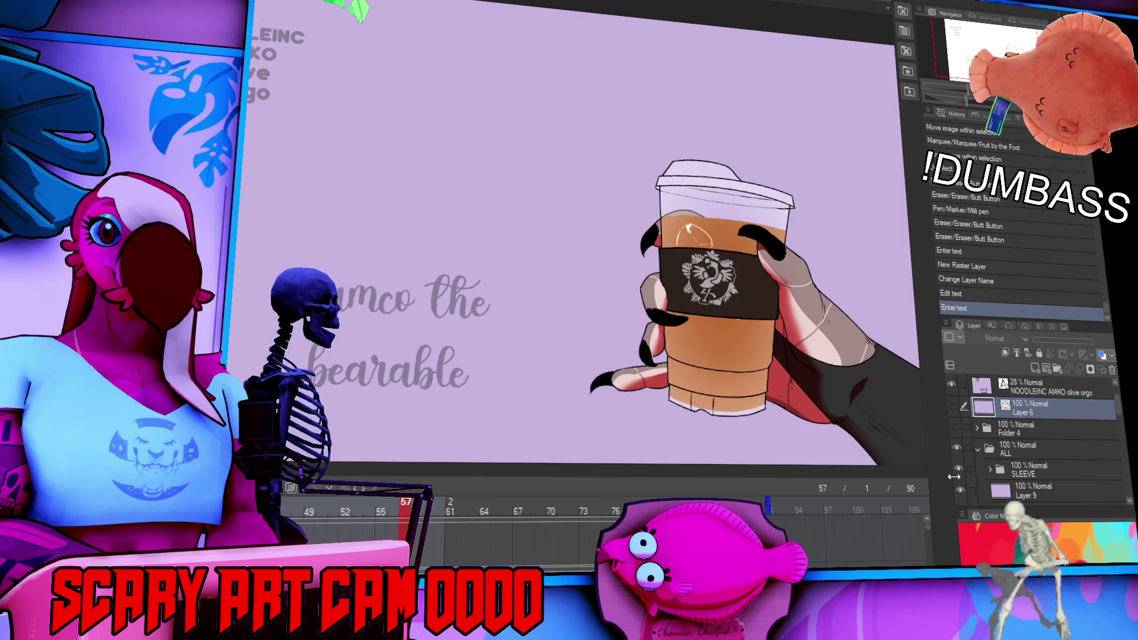
{"action": "scroll", "coordinate": [723, 379], "scroll_direction": "up", "scroll_amount": 2}
{"action": "left_click_drag", "start_coordinate": [981, 65], "coordinate": [964, 70]}
{"action": "left_click", "coordinate": [431, 181]}
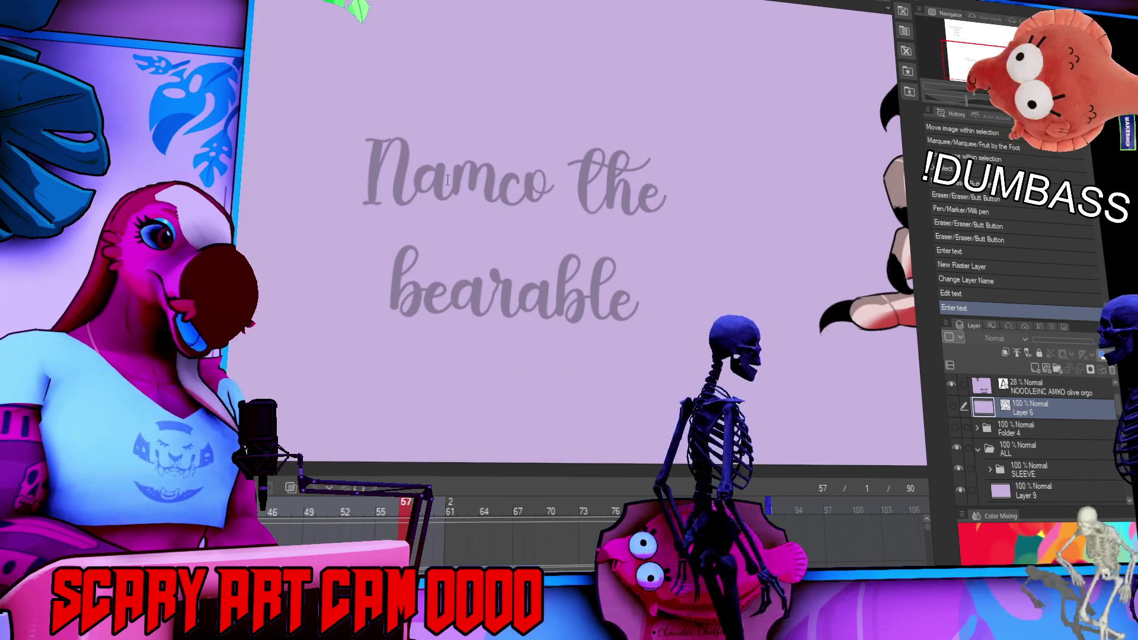
{"action": "scroll", "coordinate": [1017, 446], "scroll_direction": "down", "scroll_amount": 2}
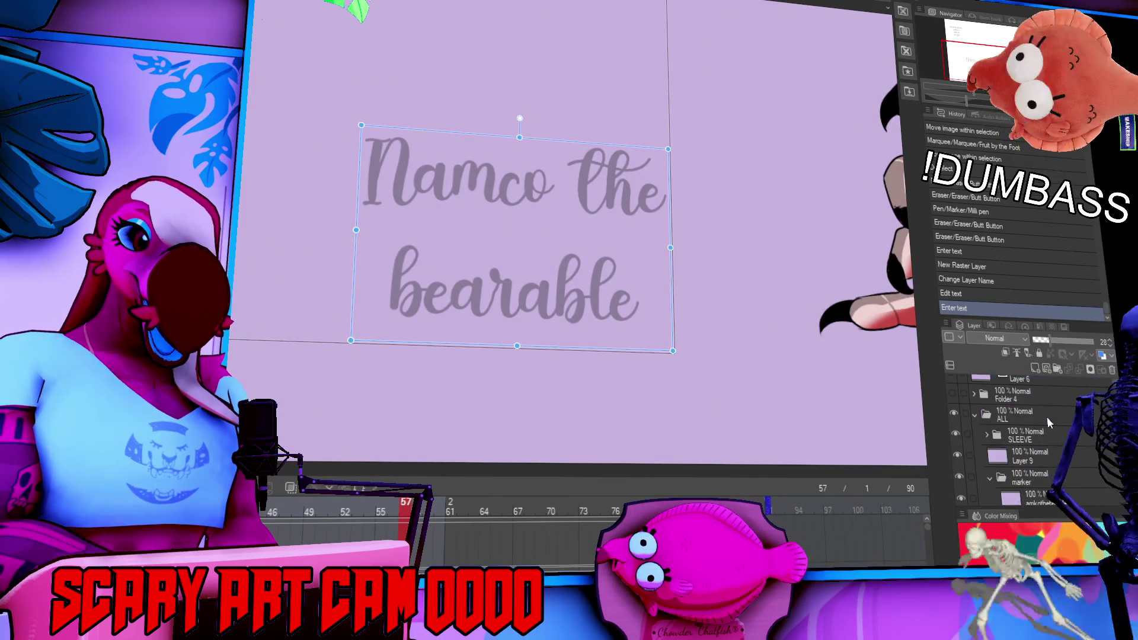
{"action": "scroll", "coordinate": [1018, 446], "scroll_direction": "down", "scroll_amount": 3}
{"action": "left_click", "coordinate": [1044, 397]}
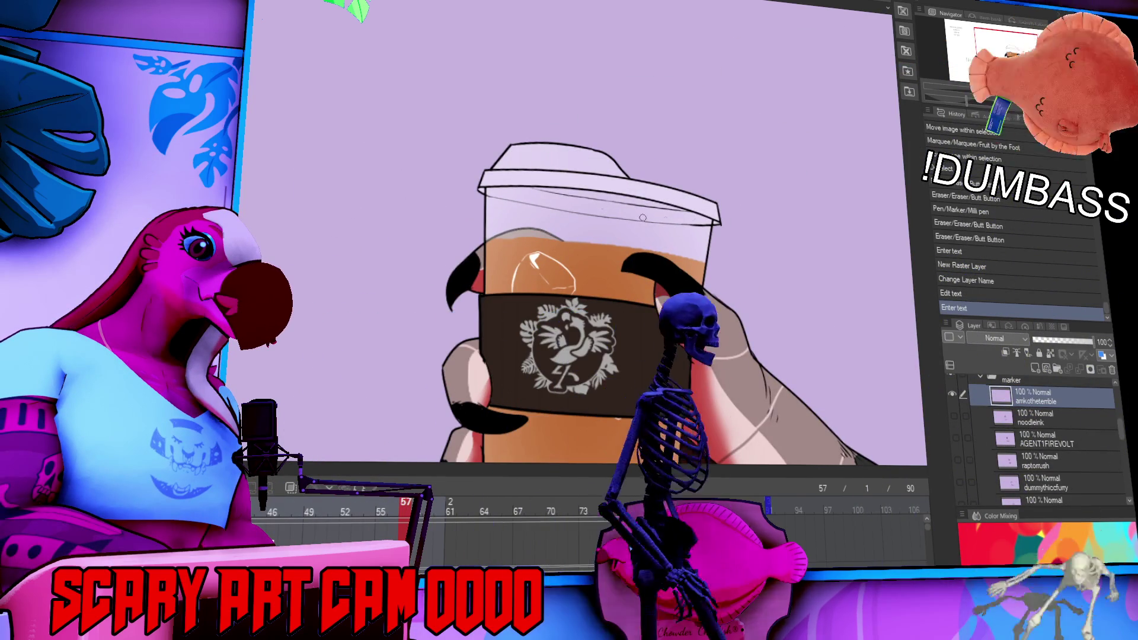
Draw the cat's curved mouth on the cup below the lid, undoing misdrawn strokes.
{"action": "mouse_move", "coordinate": [690, 231]}
{"action": "left_mouse_down"}
{"action": "mouse_move", "coordinate": [720, 189]}
{"action": "mouse_move", "coordinate": [750, 179]}
{"action": "left_mouse_up"}
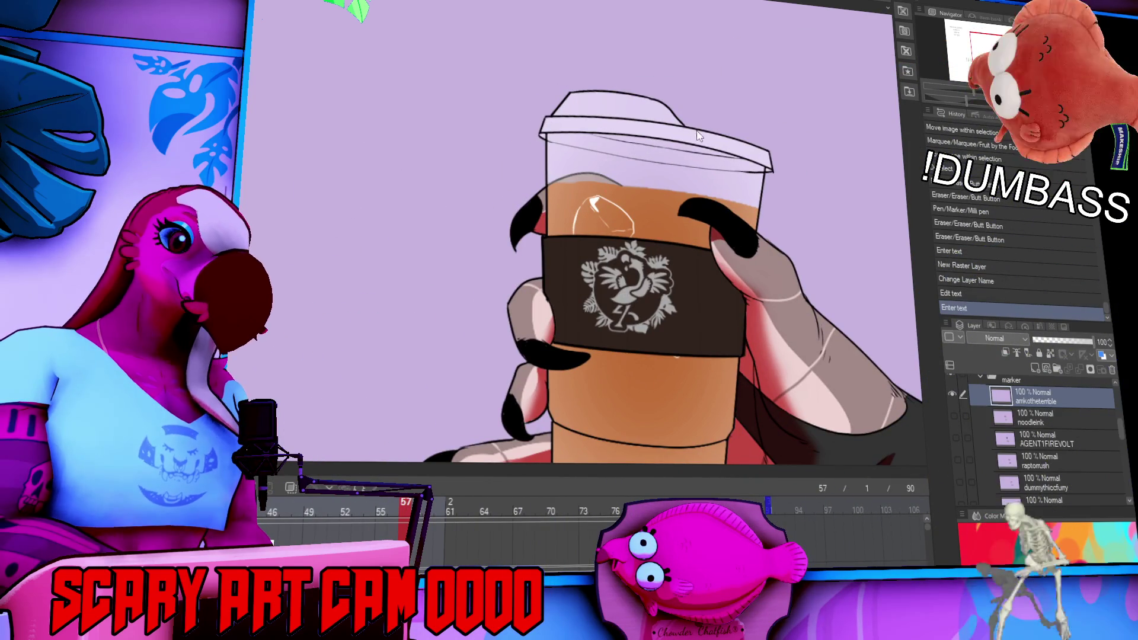
{"action": "left_click_drag", "start_coordinate": [562, 168], "coordinate": [581, 150]}
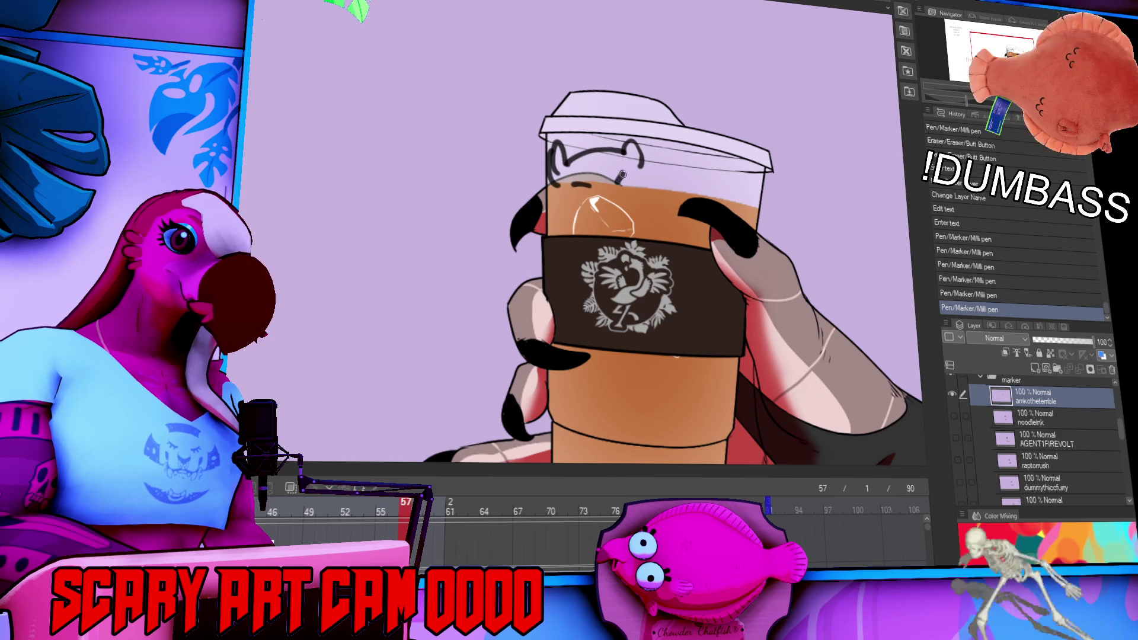
{"action": "mouse_move", "coordinate": [622, 196]}
{"action": "left_mouse_down"}
{"action": "mouse_move", "coordinate": [630, 219]}
{"action": "mouse_move", "coordinate": [630, 196]}
{"action": "left_mouse_up"}
{"action": "key", "text": "ctrl+z"}
{"action": "key", "text": "ctrl+z"}
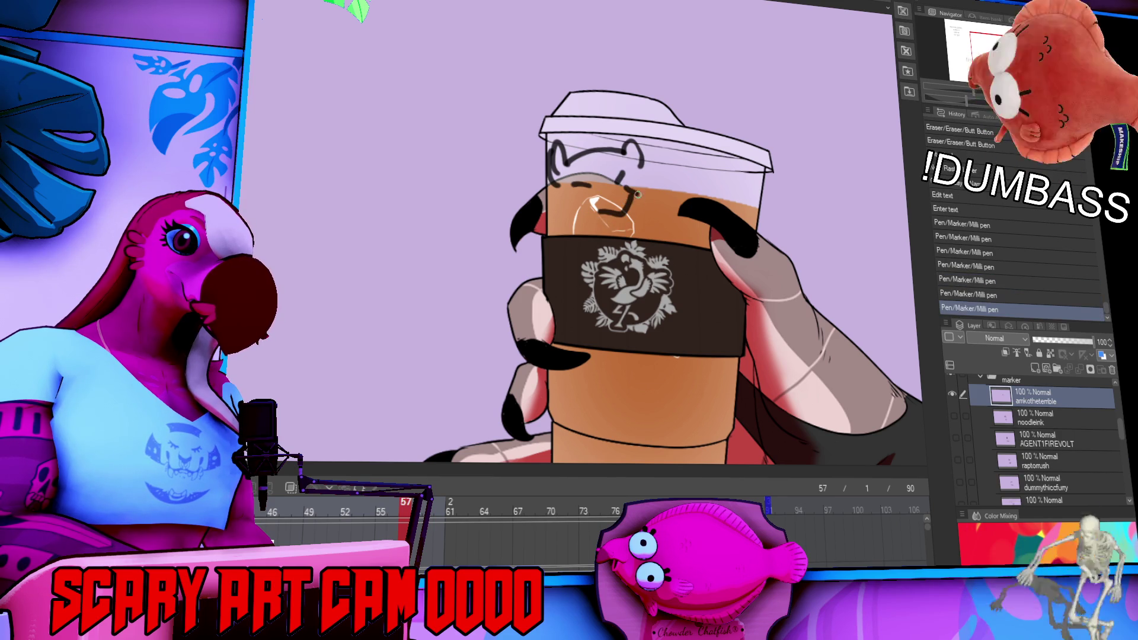
{"action": "key", "text": "ctrl+z"}
{"action": "left_click_drag", "start_coordinate": [596, 230], "coordinate": [571, 200]}
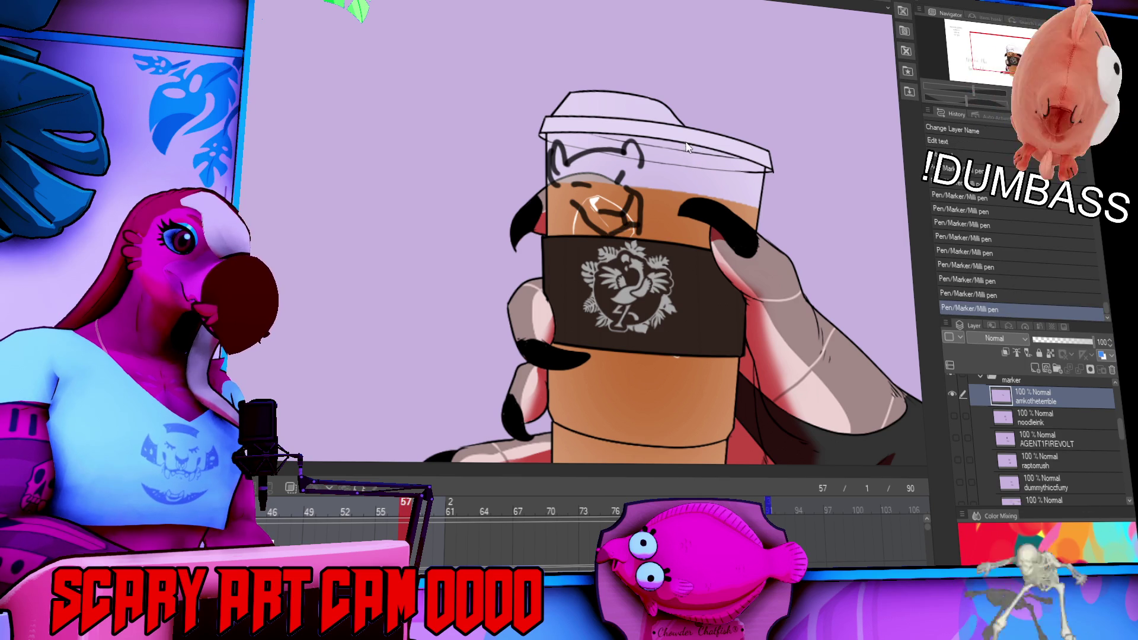
Add the cat's head top, left eye and right ear, erasing a stray mark near the lid.
{"action": "left_click_drag", "start_coordinate": [621, 151], "coordinate": [581, 133]}
{"action": "key", "text": "ctrl+z"}
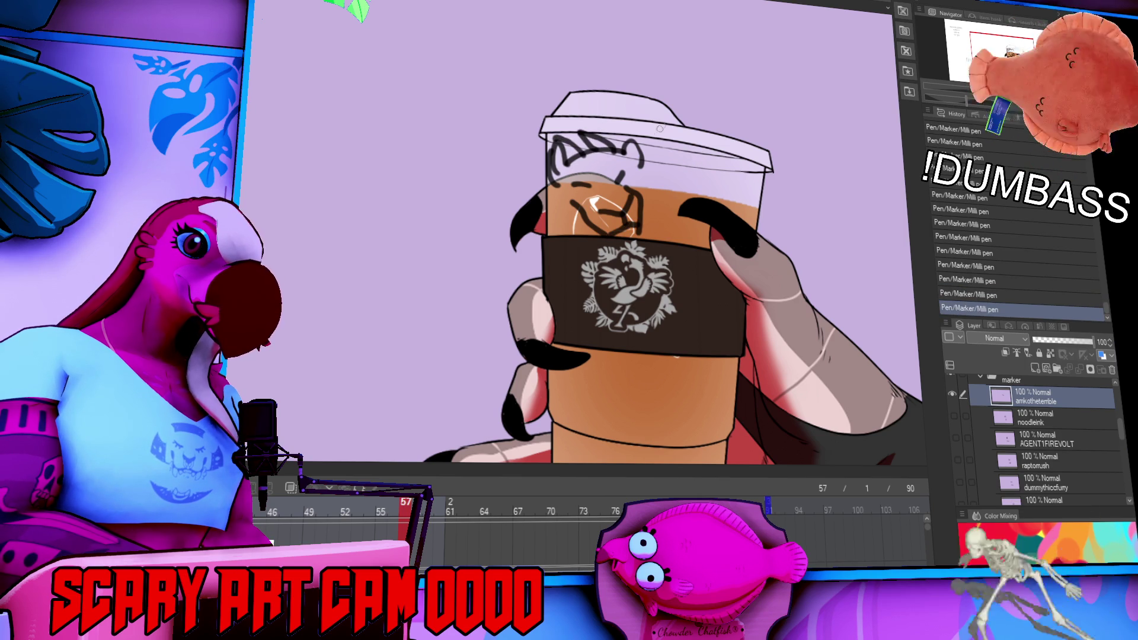
{"action": "left_click", "coordinate": [580, 128]}
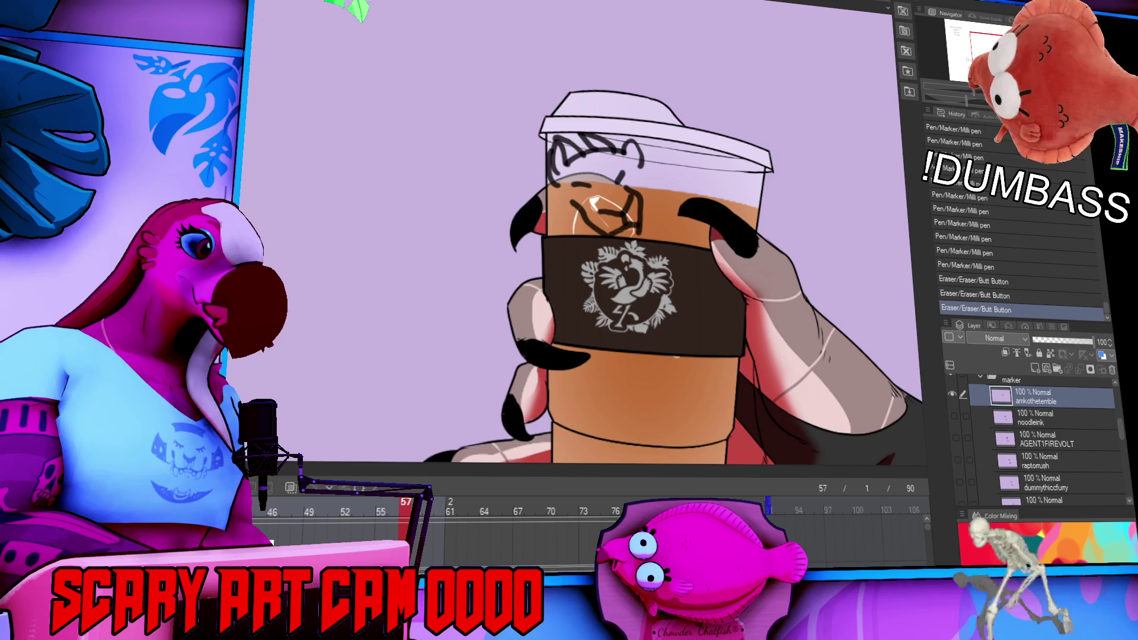
{"action": "left_click_drag", "start_coordinate": [568, 195], "coordinate": [550, 212]}
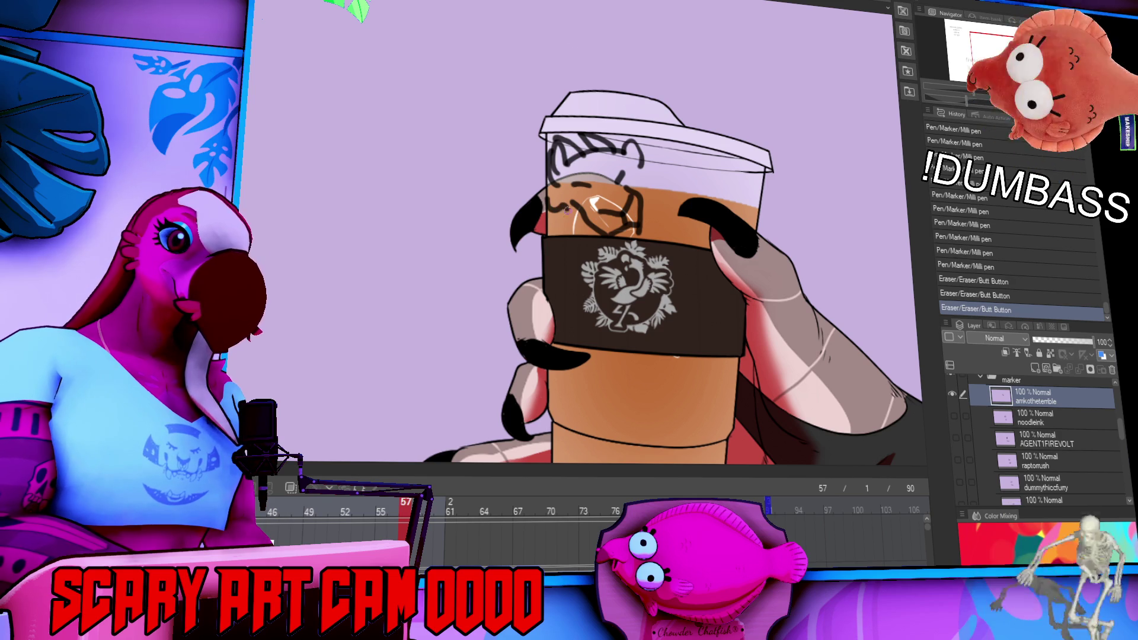
{"action": "mouse_move", "coordinate": [644, 176]}
{"action": "left_mouse_down"}
{"action": "mouse_move", "coordinate": [667, 181]}
{"action": "mouse_move", "coordinate": [641, 226]}
{"action": "left_mouse_up"}
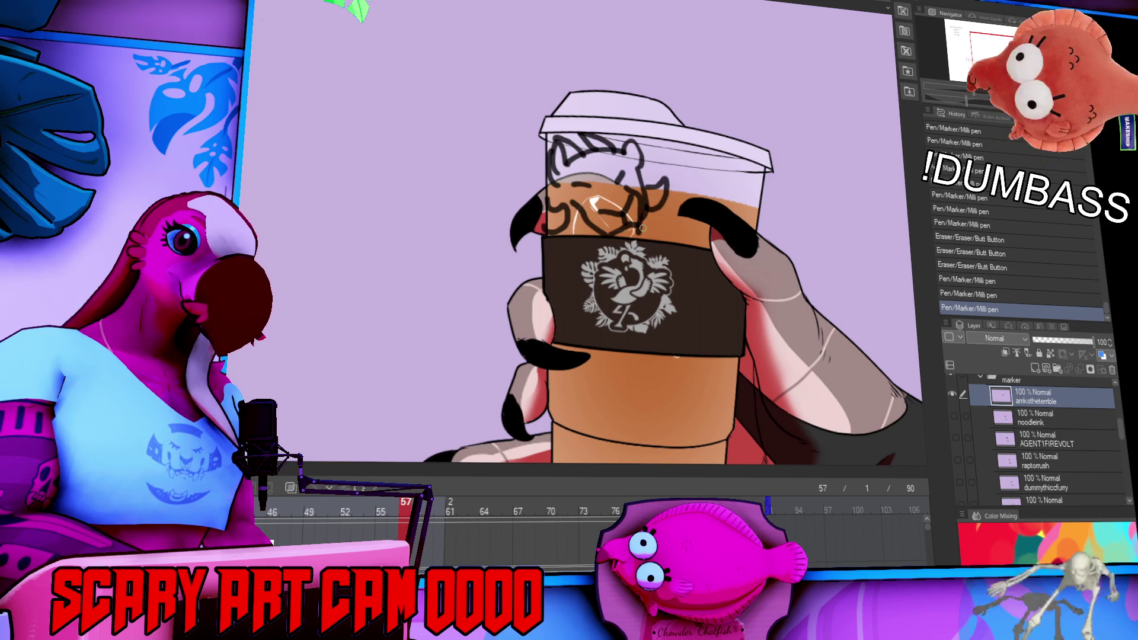
{"action": "left_click_drag", "start_coordinate": [563, 216], "coordinate": [596, 233]}
{"action": "mouse_move", "coordinate": [436, 369]}
{"action": "left_mouse_down"}
{"action": "mouse_move", "coordinate": [505, 286]}
{"action": "mouse_move", "coordinate": [769, 292]}
{"action": "mouse_move", "coordinate": [813, 309]}
{"action": "left_mouse_up"}
Trace 'Namco the' over the first guide line, undoing and restoring strokes as needed.
{"action": "left_click_drag", "start_coordinate": [382, 172], "coordinate": [375, 236]}
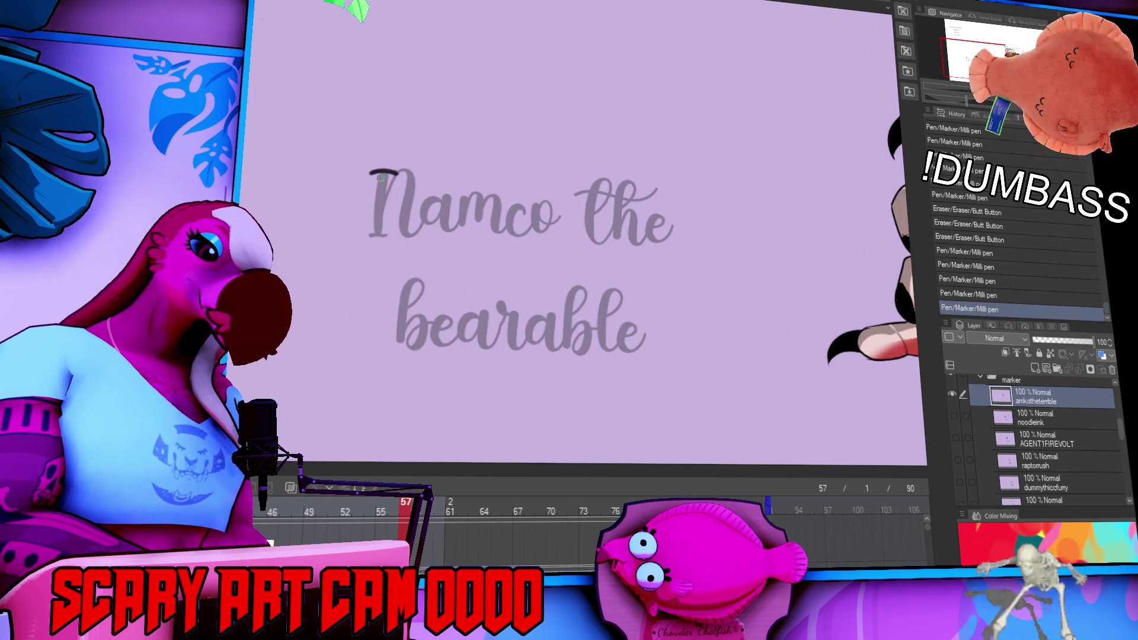
{"action": "left_click_drag", "start_coordinate": [382, 172], "coordinate": [373, 236]}
{"action": "mouse_move", "coordinate": [382, 171]}
{"action": "left_mouse_down"}
{"action": "mouse_move", "coordinate": [422, 241]}
{"action": "mouse_move", "coordinate": [425, 222]}
{"action": "left_mouse_up"}
{"action": "key", "text": "ctrl+z"}
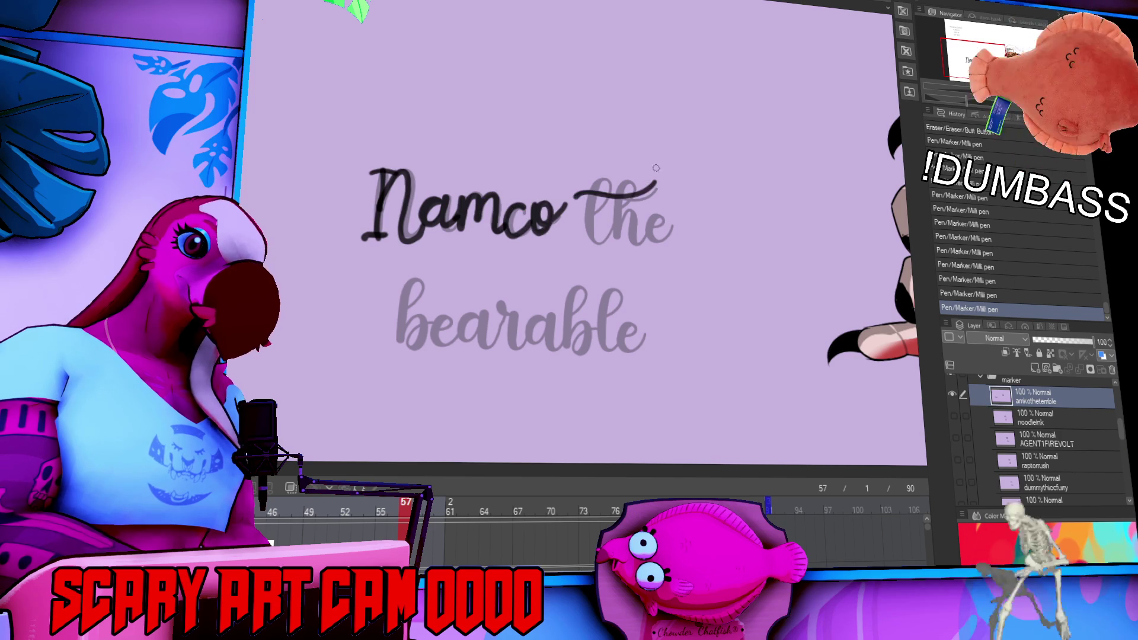
{"action": "mouse_move", "coordinate": [593, 174]}
{"action": "left_mouse_down"}
{"action": "mouse_move", "coordinate": [608, 246]}
{"action": "mouse_move", "coordinate": [623, 225]}
{"action": "mouse_move", "coordinate": [622, 258]}
{"action": "left_mouse_up"}
{"action": "key", "text": "ctrl+z"}
{"action": "key", "text": "ctrl+z"}
{"action": "left_click_drag", "start_coordinate": [593, 195], "coordinate": [617, 252]}
Start the b of 'bearable' on the second line, redrawing its ascender and bowl.
{"action": "key", "text": "ctrl+z"}
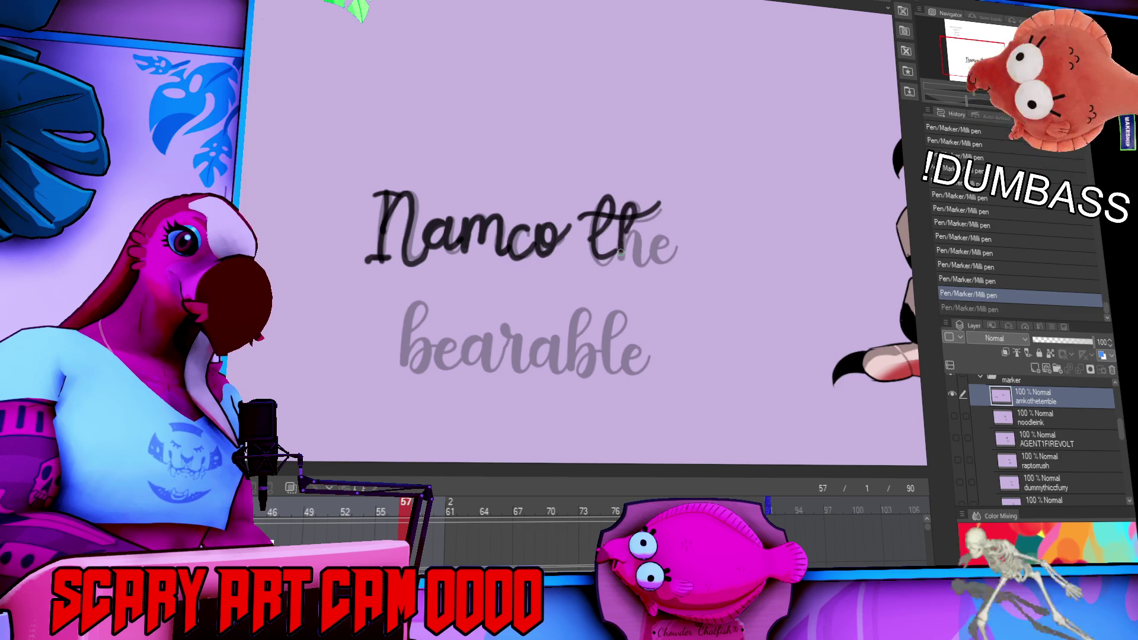
{"action": "left_click", "coordinate": [652, 246]}
{"action": "mouse_move", "coordinate": [694, 203]}
{"action": "left_mouse_down"}
{"action": "mouse_move", "coordinate": [759, 274]}
{"action": "mouse_move", "coordinate": [499, 282]}
{"action": "mouse_move", "coordinate": [476, 324]}
{"action": "left_mouse_up"}
{"action": "key", "text": "ctrl+z"}
{"action": "key", "text": "ctrl+z"}
{"action": "left_click_drag", "start_coordinate": [495, 259], "coordinate": [475, 325]}
{"action": "left_click_drag", "start_coordinate": [574, 255], "coordinate": [635, 227]}
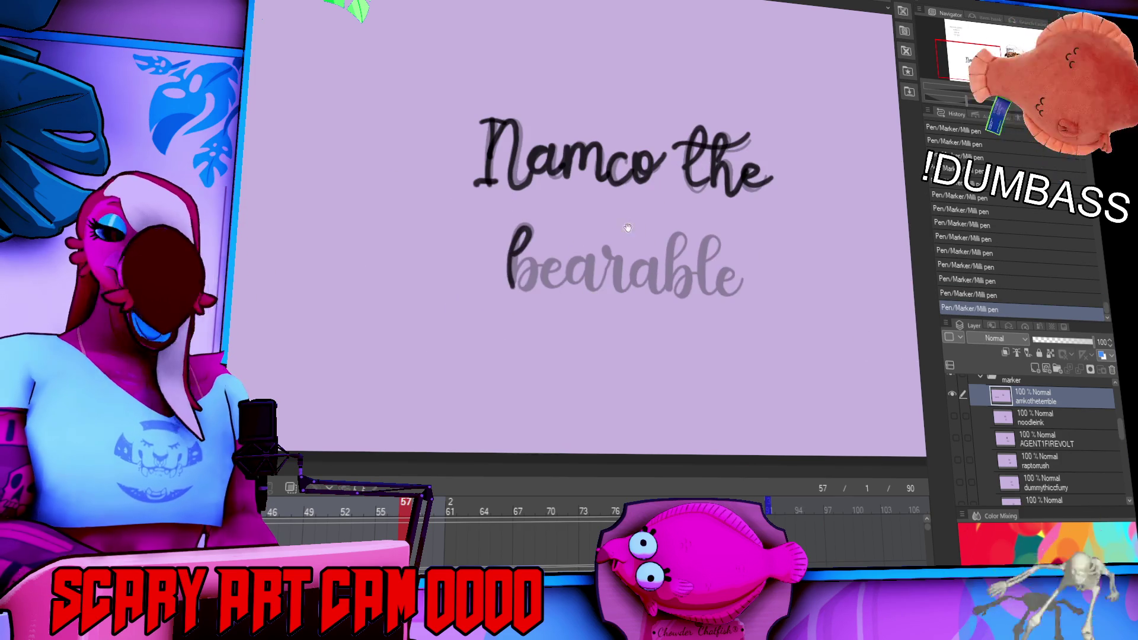
{"action": "key", "text": "ctrl+z"}
{"action": "mouse_move", "coordinate": [519, 250]}
{"action": "left_mouse_down"}
{"action": "mouse_move", "coordinate": [513, 237]}
{"action": "mouse_move", "coordinate": [522, 254]}
{"action": "left_mouse_up"}
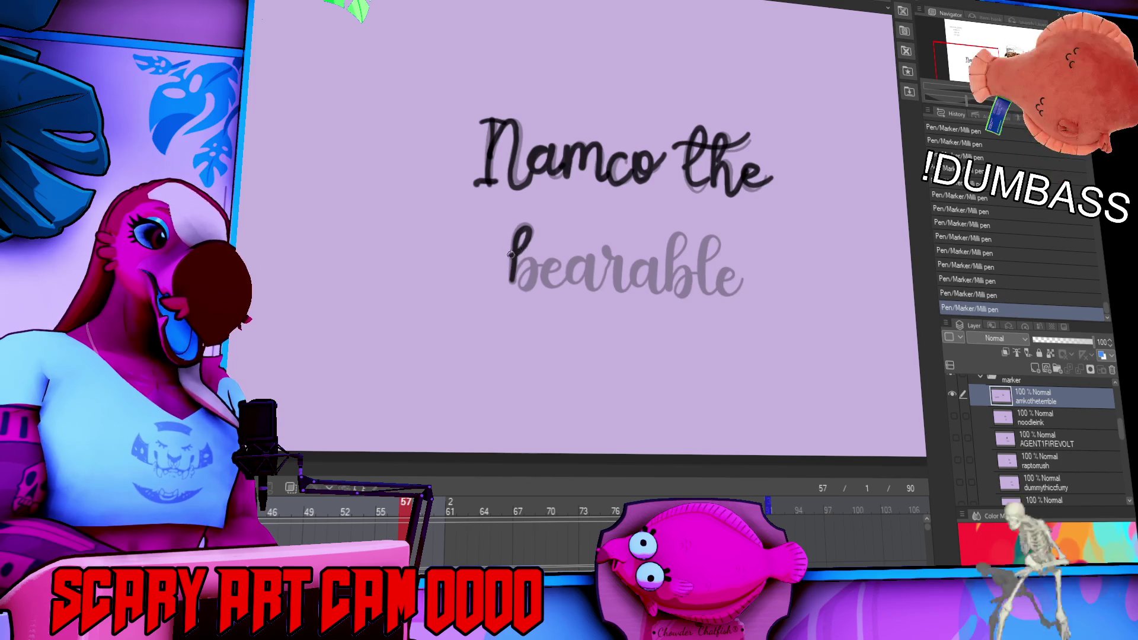
{"action": "key", "text": "ctrl+z"}
{"action": "mouse_move", "coordinate": [519, 263]}
{"action": "left_mouse_down"}
{"action": "mouse_move", "coordinate": [528, 291]}
{"action": "mouse_move", "coordinate": [553, 263]}
{"action": "mouse_move", "coordinate": [572, 279]}
{"action": "mouse_move", "coordinate": [603, 254]}
{"action": "mouse_move", "coordinate": [646, 265]}
{"action": "mouse_move", "coordinate": [643, 284]}
{"action": "mouse_move", "coordinate": [664, 268]}
{"action": "left_mouse_up"}
{"action": "key", "text": "ctrl+z"}
{"action": "key", "text": "ctrl+z"}
{"action": "key", "text": "ctrl+z"}
{"action": "key", "text": "ctrl+z"}
{"action": "key", "text": "ctrl+z"}
{"action": "key", "text": "ctrl+z"}
{"action": "key", "text": "ctrl+z"}
{"action": "key", "text": "ctrl+z"}
{"action": "key", "text": "ctrl+z"}
{"action": "key", "text": "ctrl+z"}
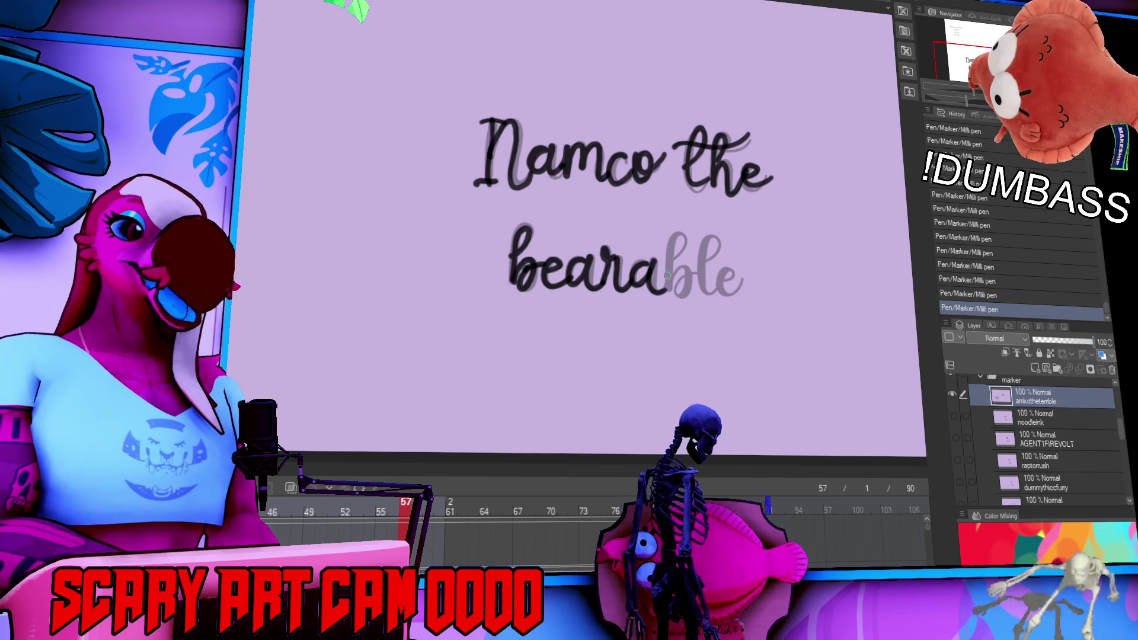
Ink the b of 'bearable', toggling undo/redo to compare the last stroke.
{"action": "key", "text": "ctrl+z"}
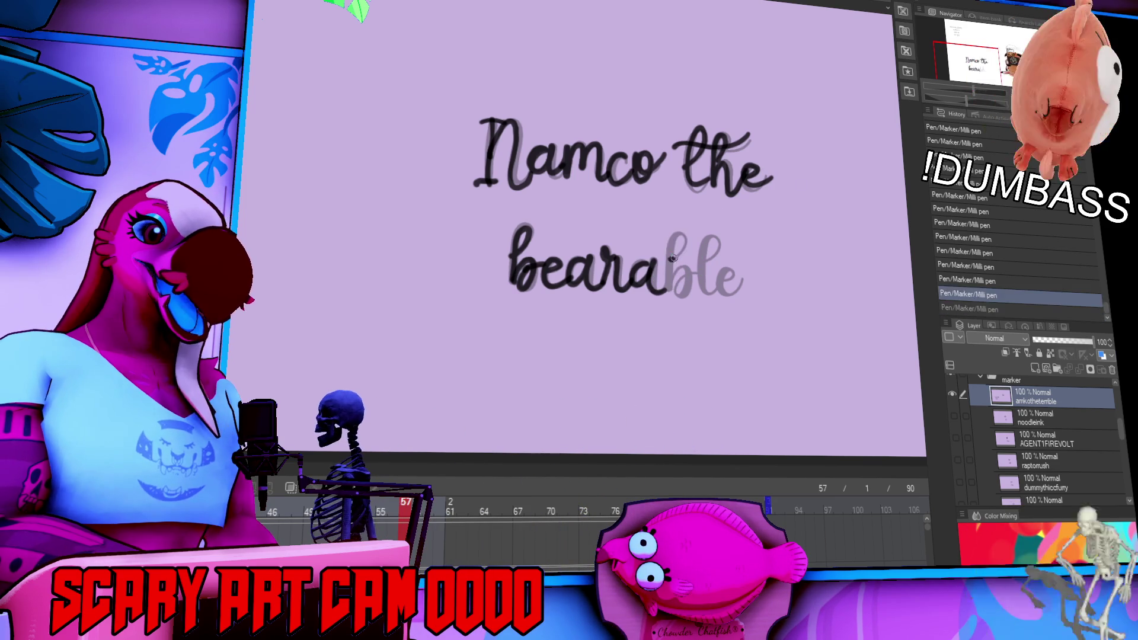
{"action": "left_click_drag", "start_coordinate": [682, 234], "coordinate": [670, 293]}
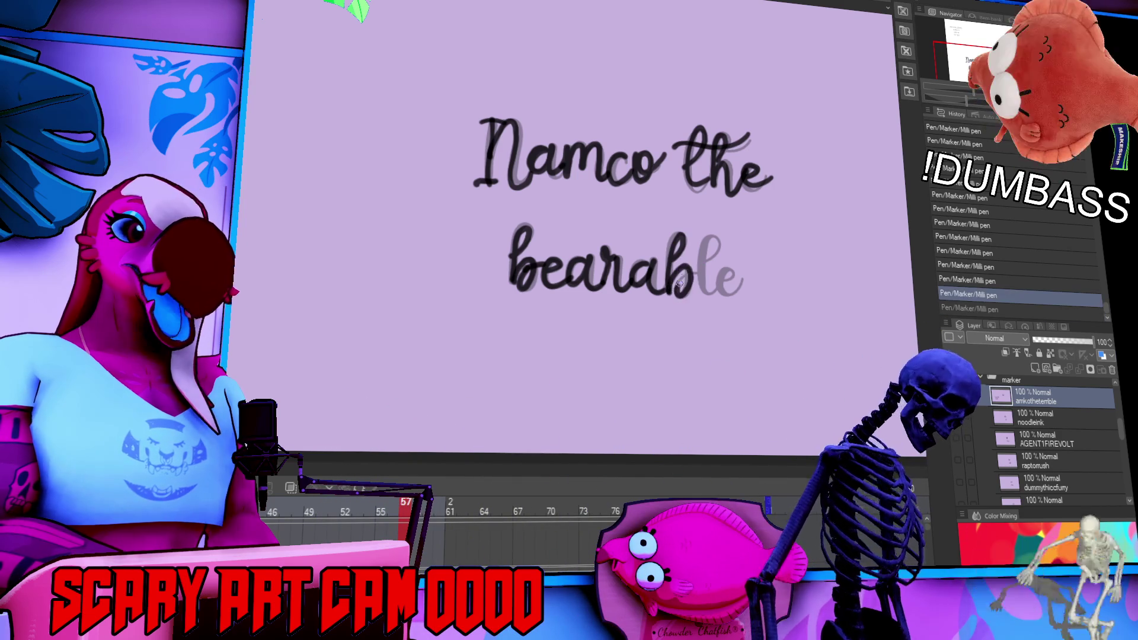
{"action": "key", "text": "ctrl+y"}
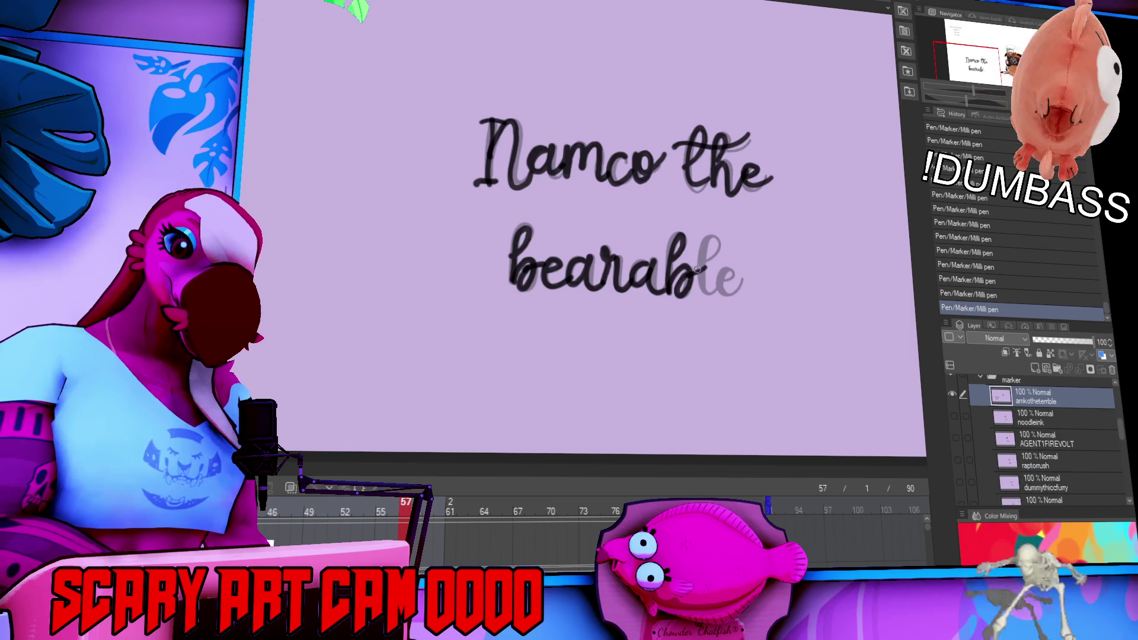
{"action": "key", "text": "ctrl+z"}
{"action": "key", "text": "ctrl+y"}
{"action": "key", "text": "ctrl+z"}
{"action": "key", "text": "ctrl+y"}
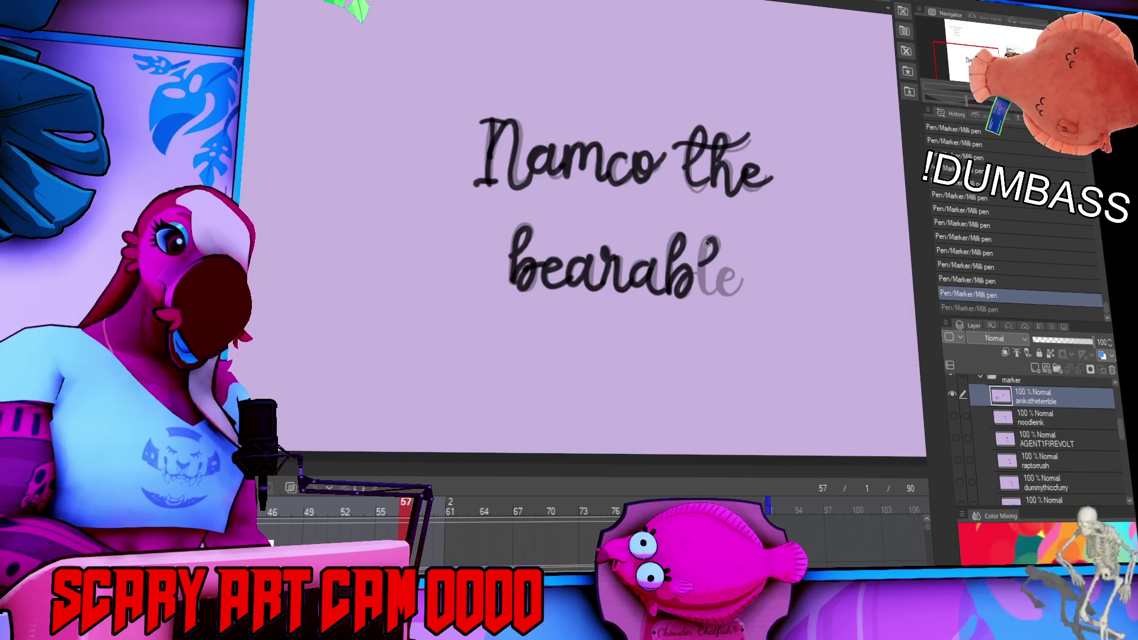
{"action": "key", "text": "ctrl+z"}
{"action": "key", "text": "ctrl+y"}
{"action": "key", "text": "ctrl+z"}
{"action": "key", "text": "ctrl+y"}
{"action": "key", "text": "ctrl+z"}
{"action": "key", "text": "ctrl+y"}
Finish the l and final e of 'bearable', checking each last stroke with undo/redo.
{"action": "key", "text": "ctrl+z"}
{"action": "key", "text": "ctrl+y"}
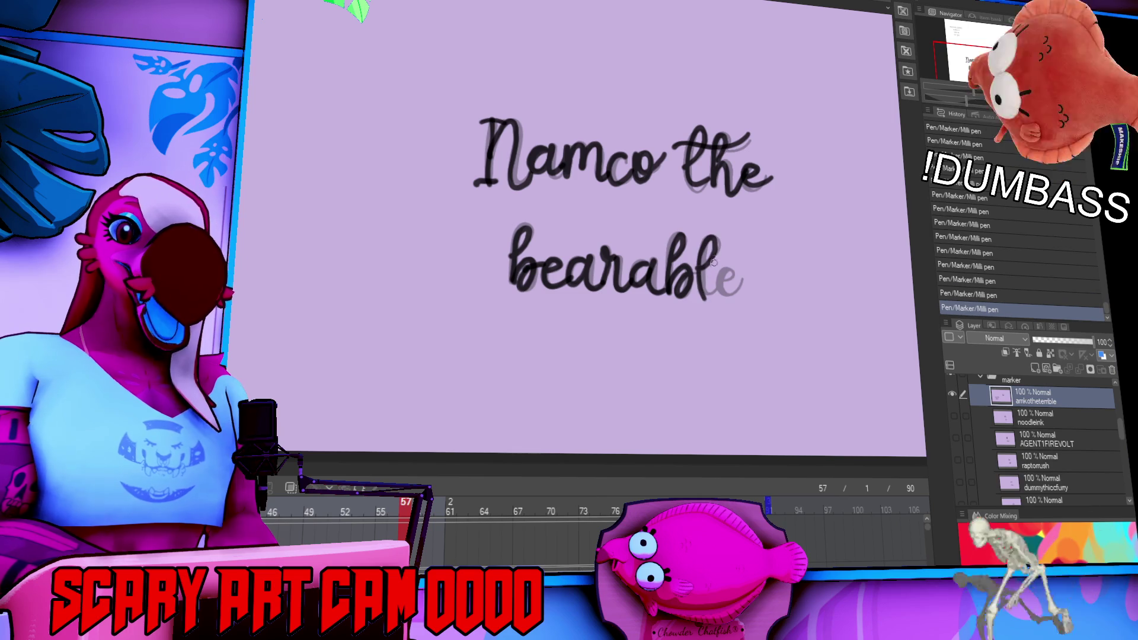
{"action": "key", "text": "ctrl+z"}
{"action": "key", "text": "ctrl+y"}
{"action": "key", "text": "ctrl+z"}
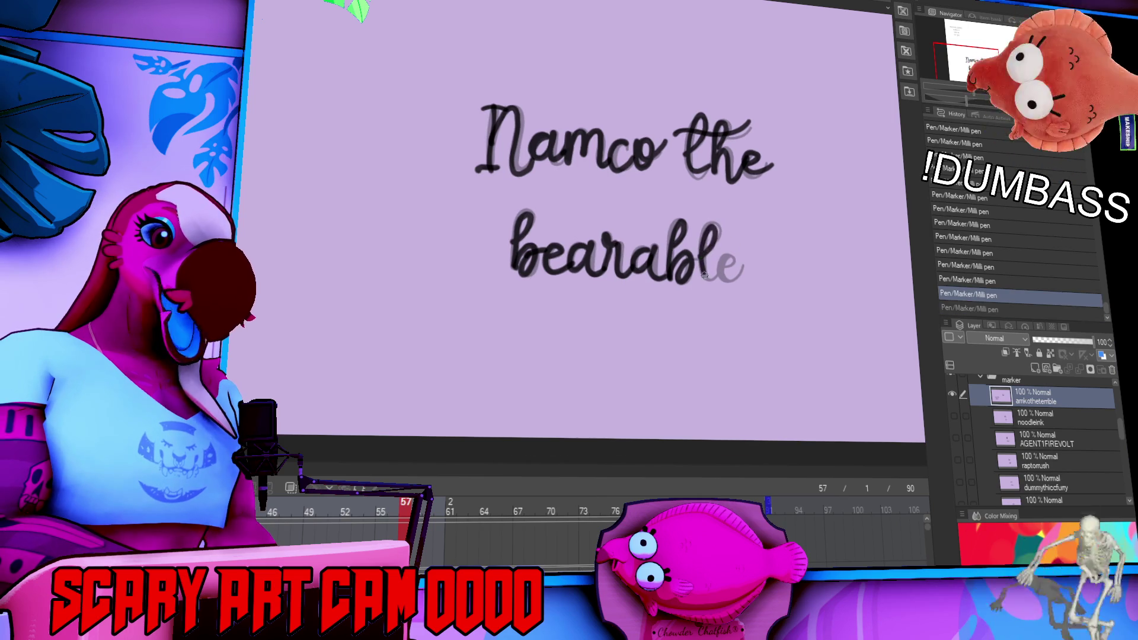
{"action": "key", "text": "ctrl+y"}
{"action": "key", "text": "ctrl+z"}
{"action": "key", "text": "ctrl+y"}
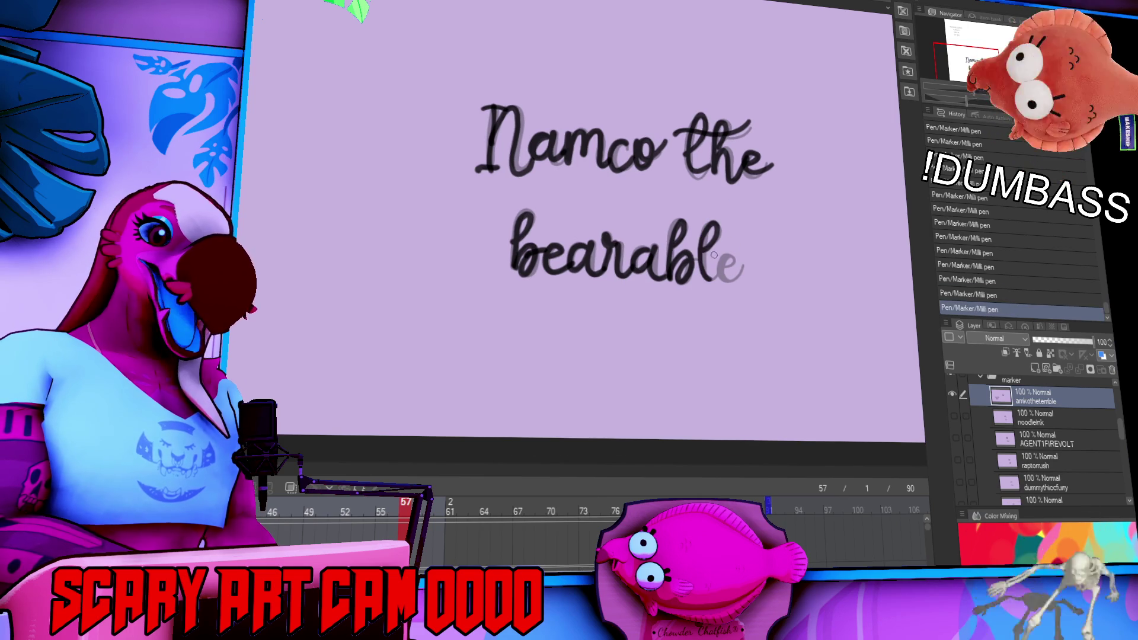
{"action": "key", "text": "ctrl+z"}
{"action": "key", "text": "ctrl+y"}
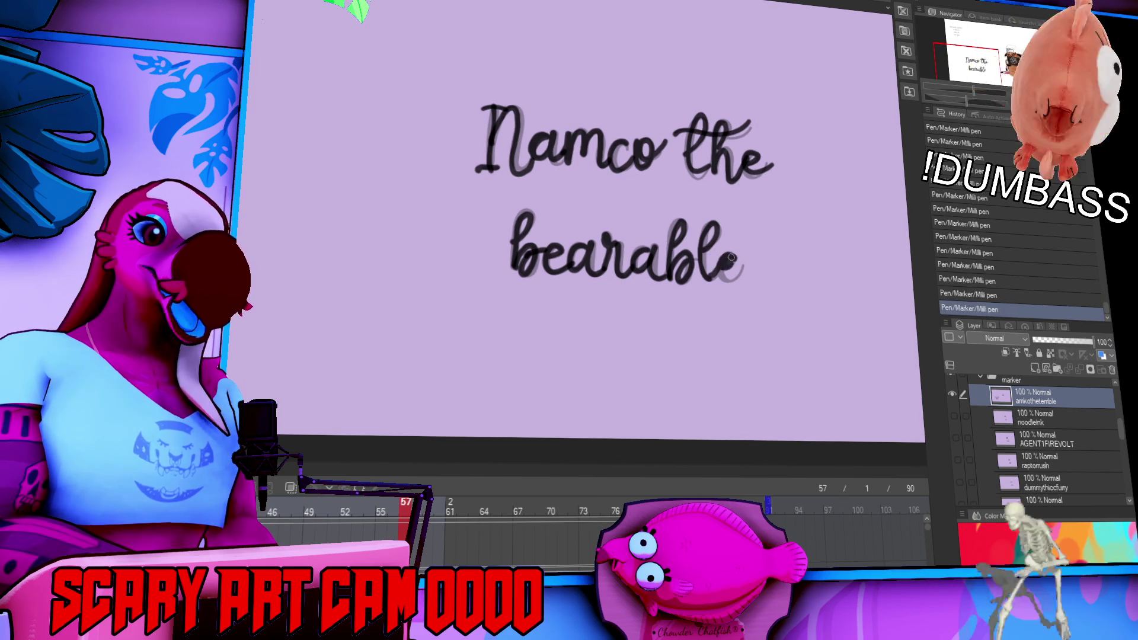
{"action": "key", "text": "ctrl+z"}
{"action": "key", "text": "ctrl+y"}
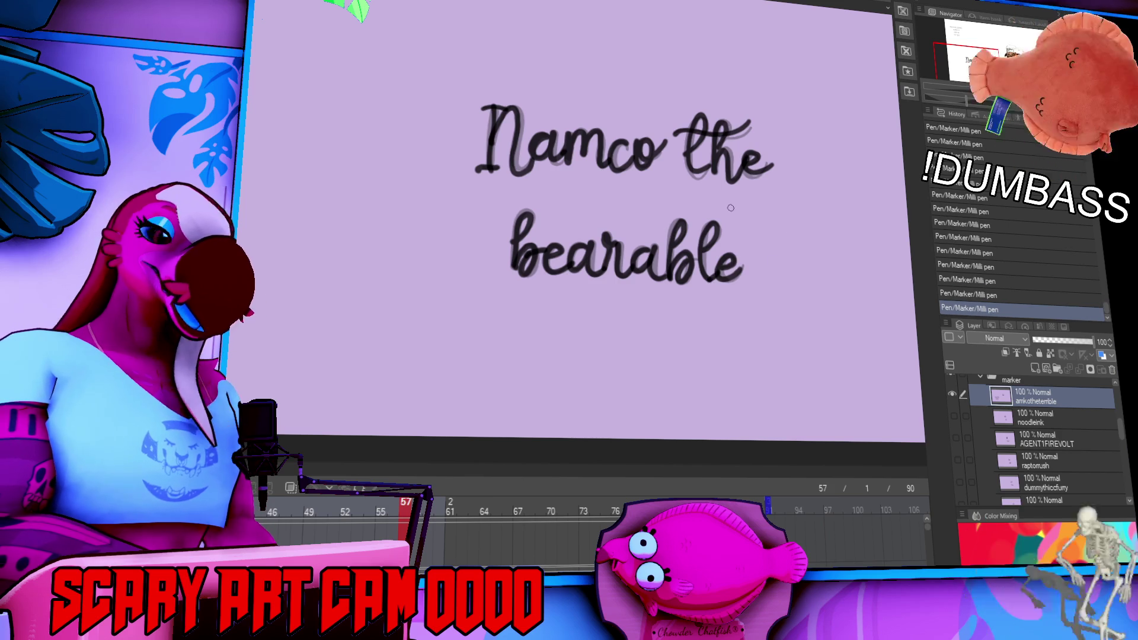
Lasso 'bearable', move it up under 'Namco the', and deselect.
{"action": "left_click_drag", "start_coordinate": [723, 240], "coordinate": [778, 332]}
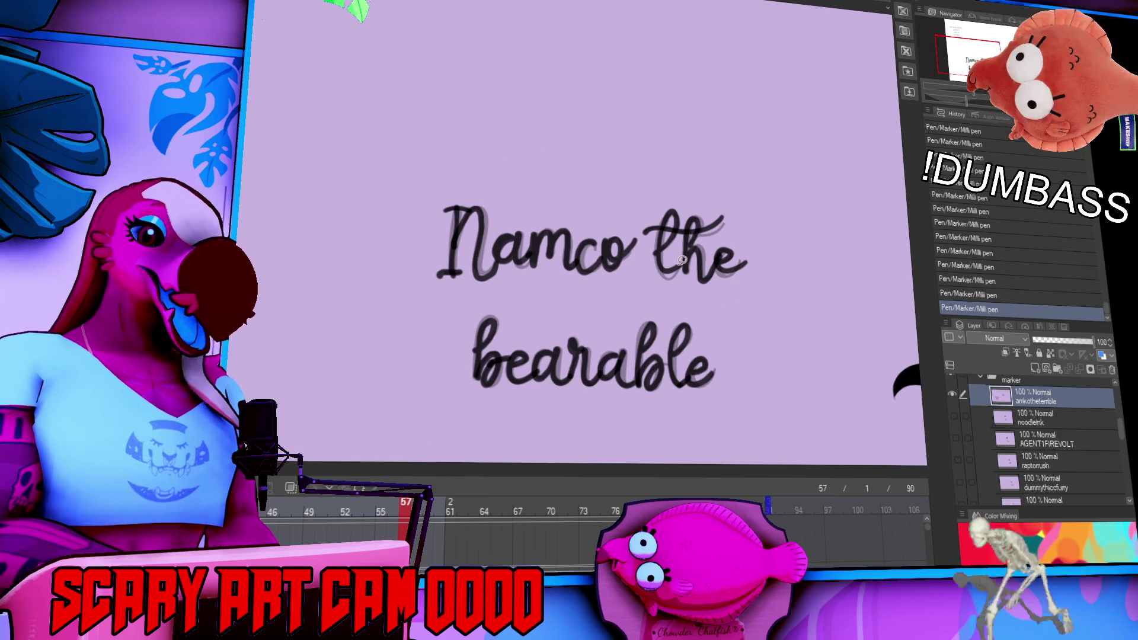
{"action": "mouse_move", "coordinate": [504, 298]}
{"action": "left_mouse_down"}
{"action": "mouse_move", "coordinate": [793, 375]}
{"action": "mouse_move", "coordinate": [709, 304]}
{"action": "left_mouse_up"}
{"action": "left_click_drag", "start_coordinate": [726, 359], "coordinate": [731, 337]}
{"action": "key", "text": "ctrl+d"}
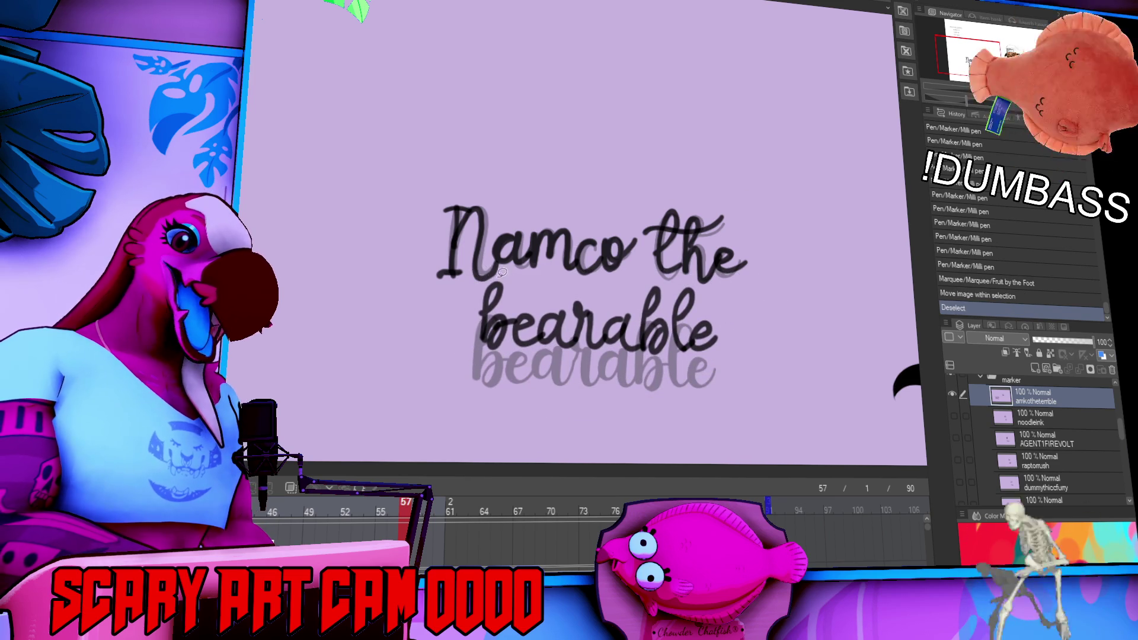
Nudge the inked lettering to the right using lasso selections.
{"action": "left_click_drag", "start_coordinate": [584, 285], "coordinate": [633, 256]}
{"action": "left_click_drag", "start_coordinate": [646, 295], "coordinate": [648, 294]}
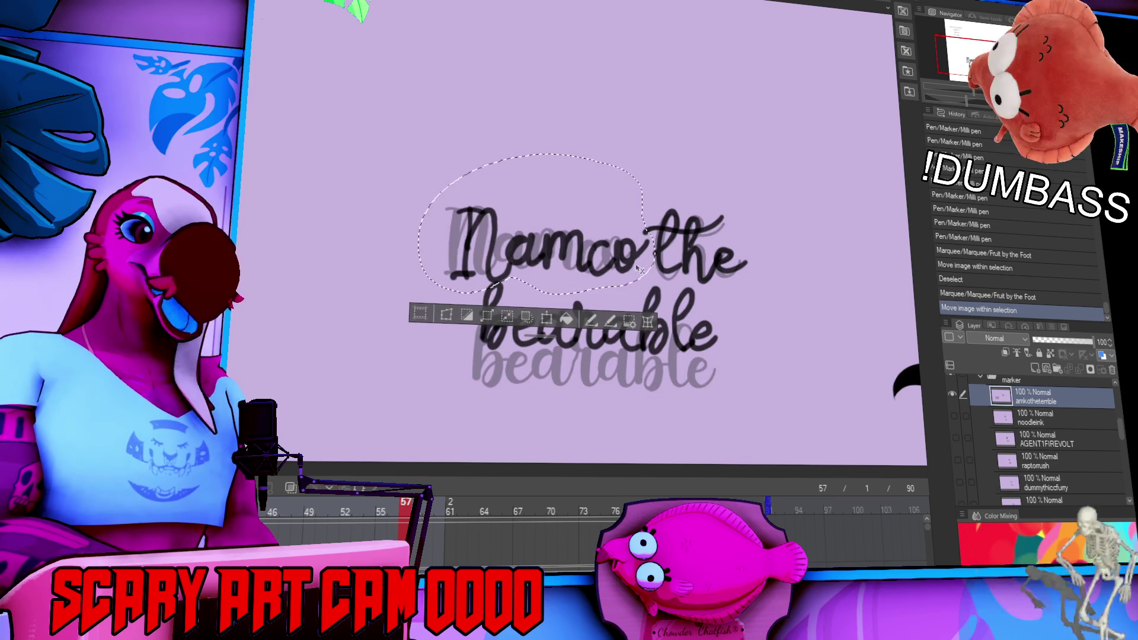
{"action": "key", "text": "ctrl+d"}
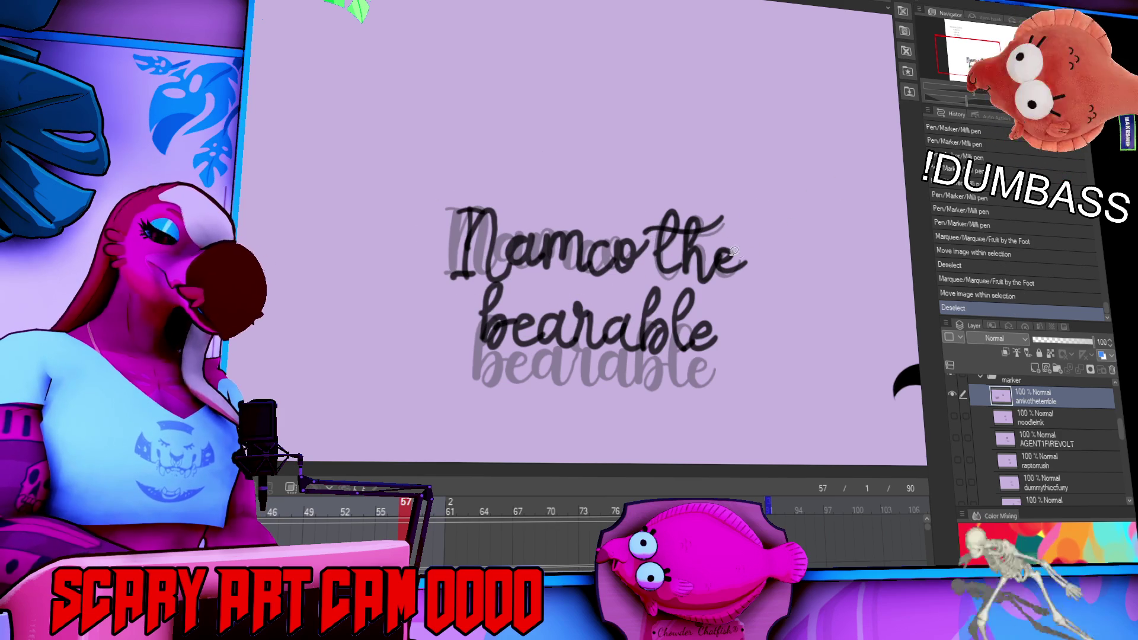
{"action": "mouse_move", "coordinate": [598, 420]}
{"action": "left_mouse_down"}
{"action": "mouse_move", "coordinate": [788, 243]}
{"action": "mouse_move", "coordinate": [699, 137]}
{"action": "left_mouse_up"}
{"action": "mouse_move", "coordinate": [646, 261]}
{"action": "left_mouse_down"}
{"action": "mouse_move", "coordinate": [813, 273]}
{"action": "mouse_move", "coordinate": [646, 249]}
{"action": "mouse_move", "coordinate": [653, 332]}
{"action": "mouse_move", "coordinate": [610, 329]}
{"action": "mouse_move", "coordinate": [628, 301]}
{"action": "mouse_move", "coordinate": [678, 292]}
{"action": "left_mouse_up"}
Zoom out and pan until the iced cup with its bear doodle sits beside the lettering.
{"action": "scroll", "coordinate": [700, 332], "scroll_direction": "up", "scroll_amount": 1}
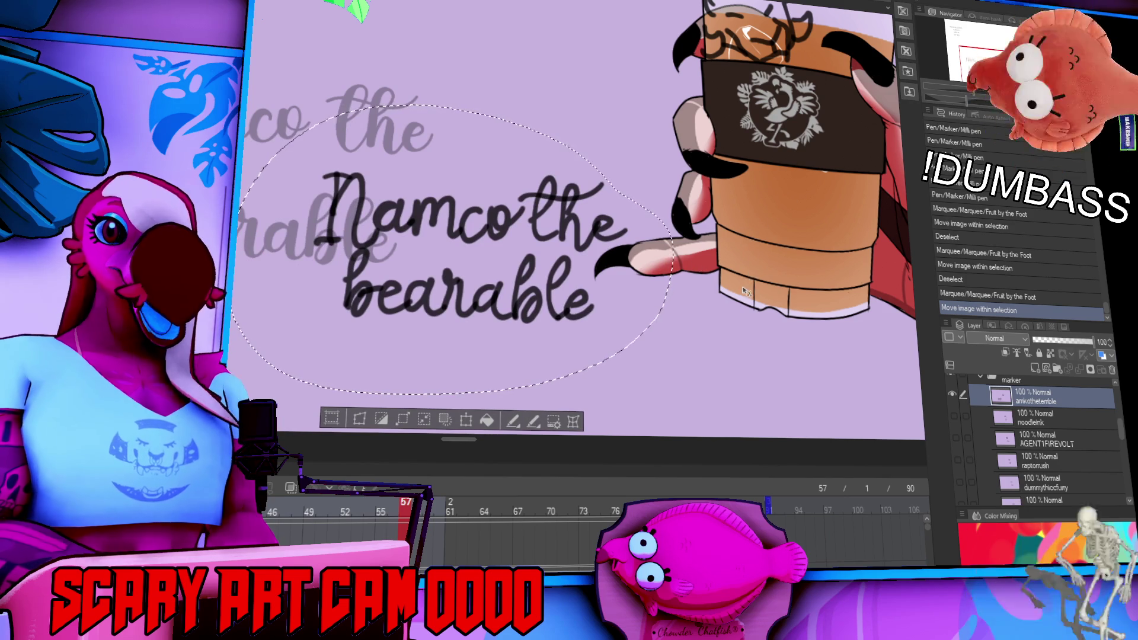
{"action": "left_click_drag", "start_coordinate": [821, 252], "coordinate": [821, 261]}
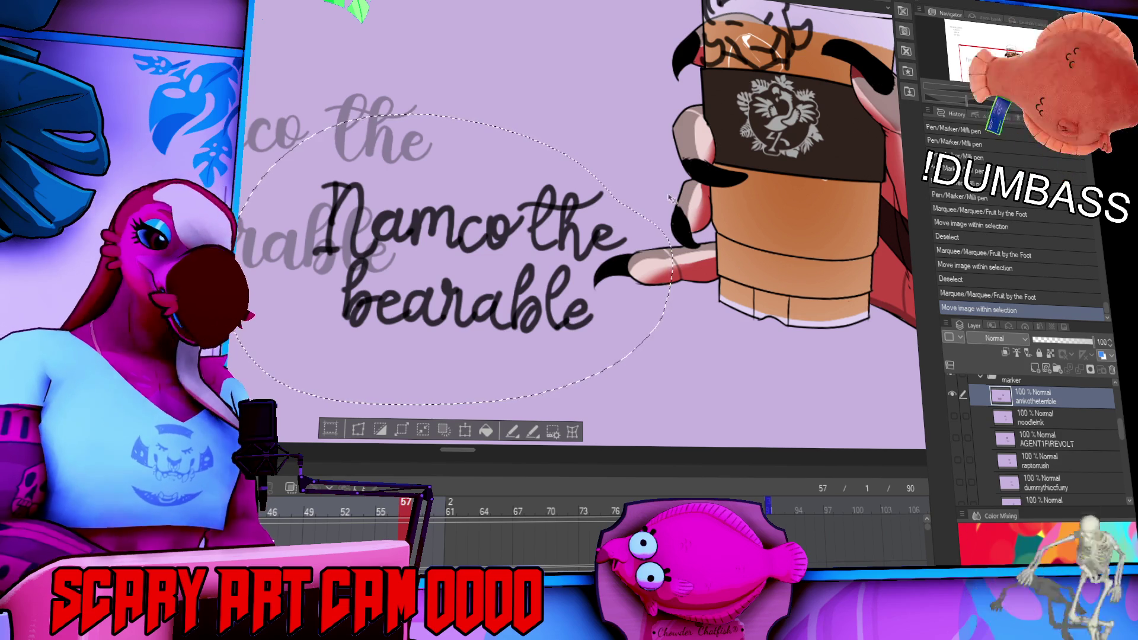
{"action": "left_click_drag", "start_coordinate": [696, 274], "coordinate": [661, 305]}
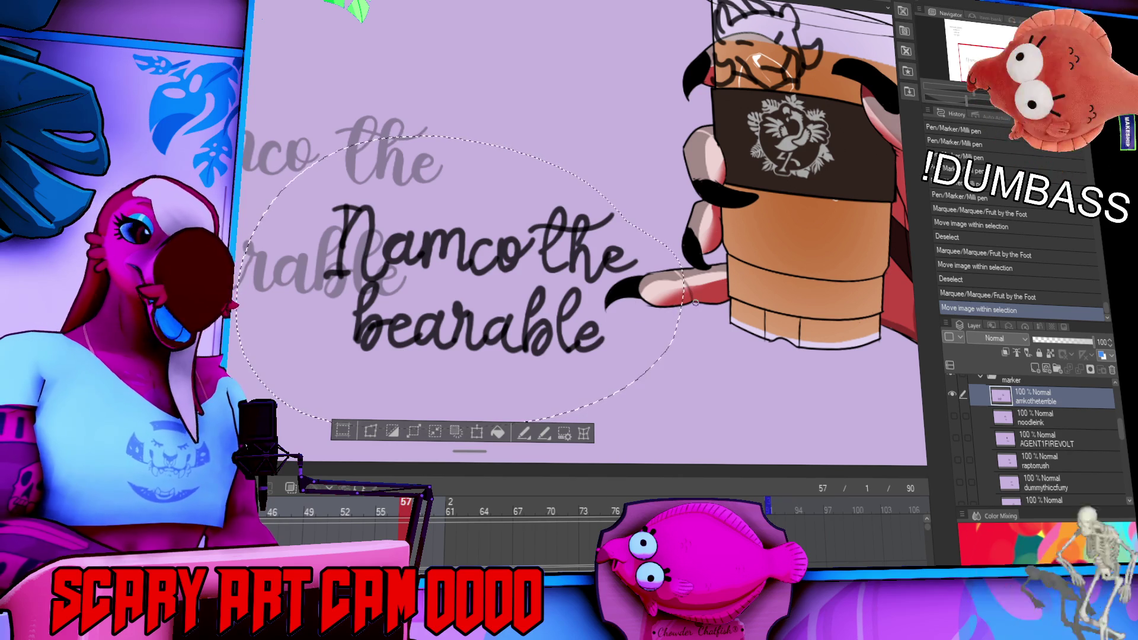
{"action": "mouse_move", "coordinate": [721, 273]}
{"action": "left_mouse_down"}
{"action": "mouse_move", "coordinate": [771, 235]}
{"action": "mouse_move", "coordinate": [794, 261]}
{"action": "left_mouse_up"}
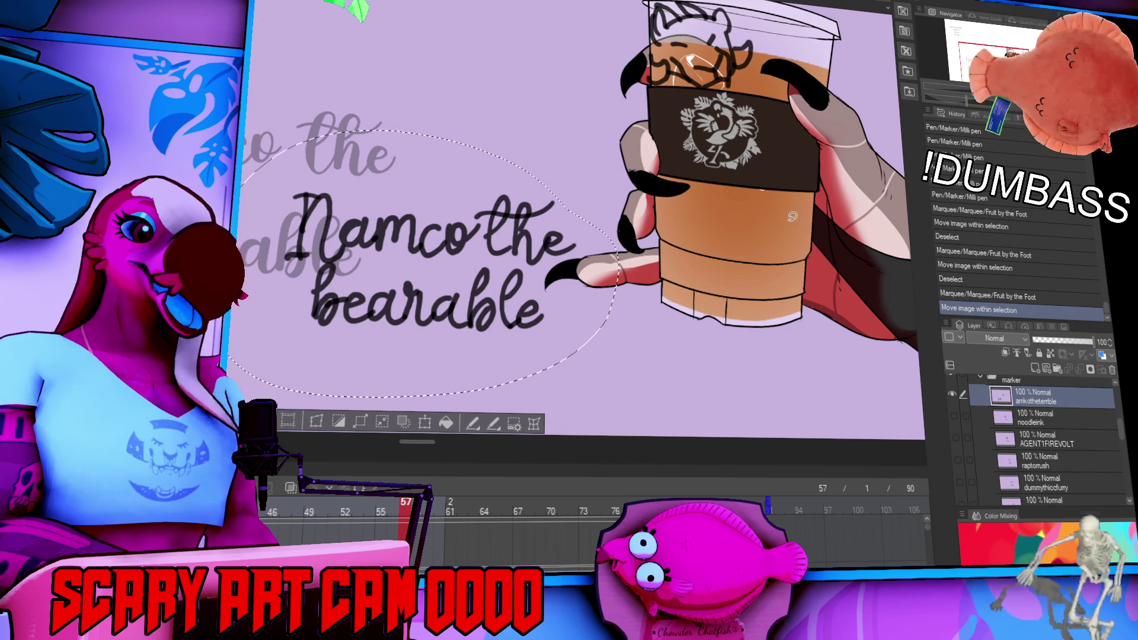
{"action": "left_click_drag", "start_coordinate": [640, 233], "coordinate": [698, 254]}
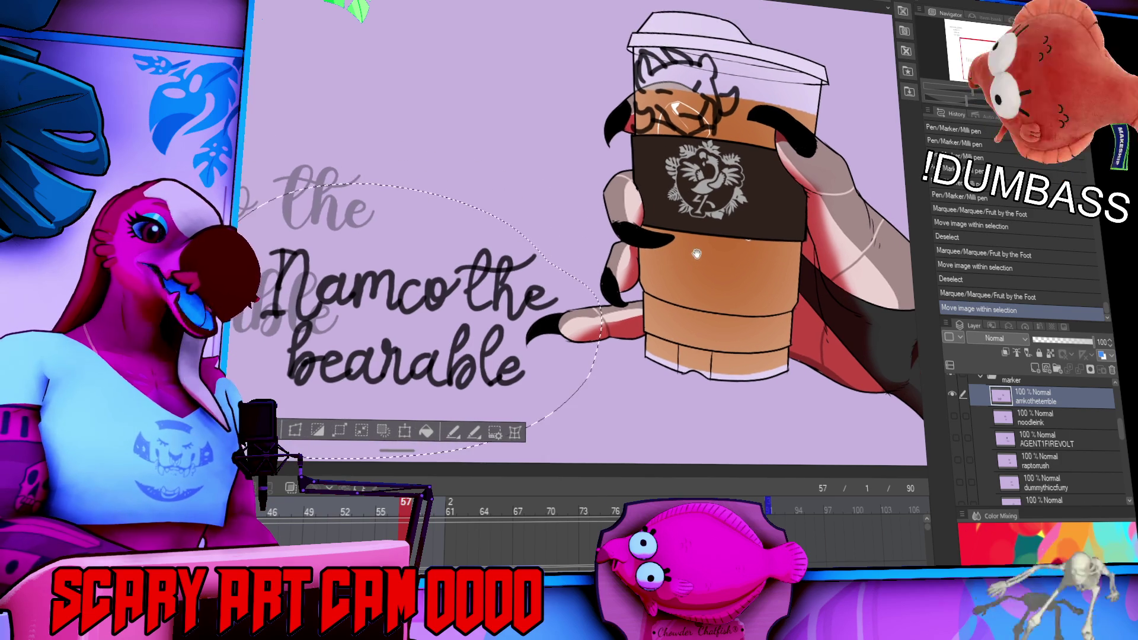
Scale down and tilt the lettering onto the cup with Scale/Rotate, then confirm.
{"action": "left_click", "coordinate": [404, 431]}
{"action": "left_click_drag", "start_coordinate": [604, 461], "coordinate": [516, 374]}
{"action": "left_click_drag", "start_coordinate": [415, 296], "coordinate": [644, 282]}
{"action": "mouse_move", "coordinate": [772, 205]}
{"action": "left_mouse_down"}
{"action": "mouse_move", "coordinate": [824, 196]}
{"action": "mouse_move", "coordinate": [817, 253]}
{"action": "left_mouse_up"}
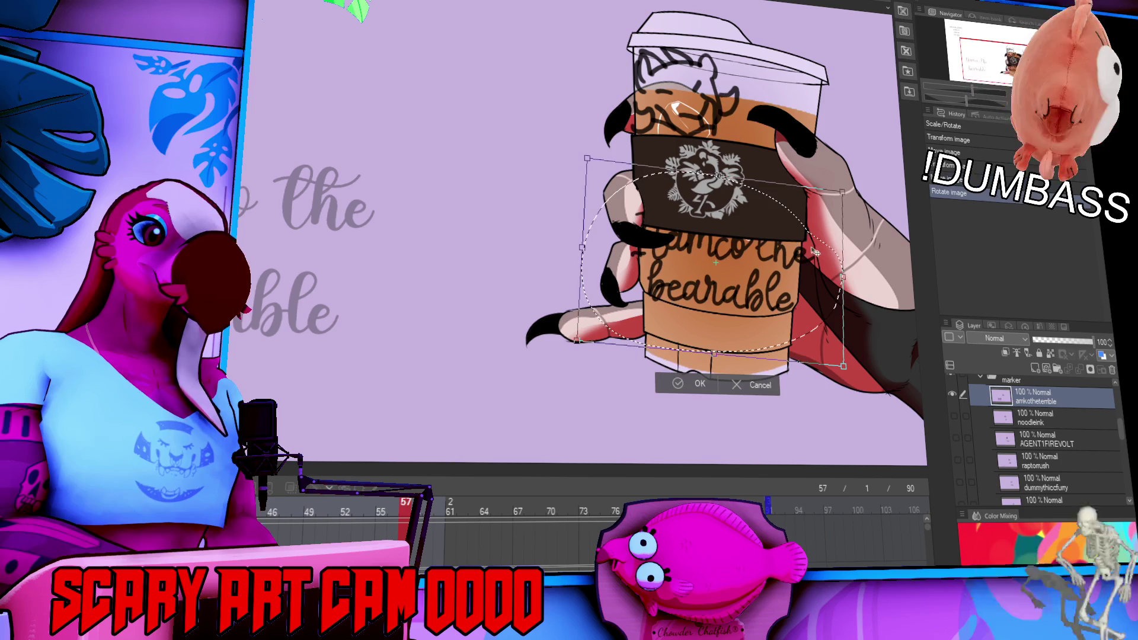
{"action": "left_click_drag", "start_coordinate": [587, 158], "coordinate": [634, 197]}
{"action": "mouse_move", "coordinate": [821, 253]}
{"action": "left_mouse_down"}
{"action": "mouse_move", "coordinate": [806, 243]}
{"action": "mouse_move", "coordinate": [792, 253]}
{"action": "mouse_move", "coordinate": [815, 278]}
{"action": "mouse_move", "coordinate": [796, 257]}
{"action": "left_mouse_up"}
{"action": "key", "text": "Return"}
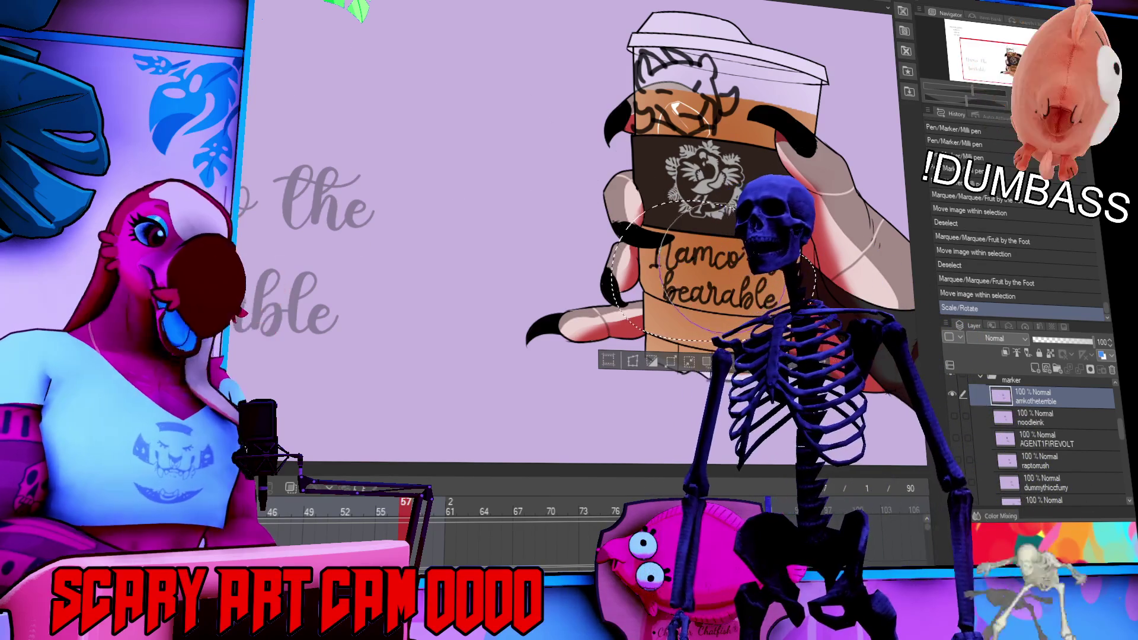
Bend the lettering with Liquify to follow the cup's curve and deselect.
{"action": "left_click_drag", "start_coordinate": [705, 269], "coordinate": [712, 271]}
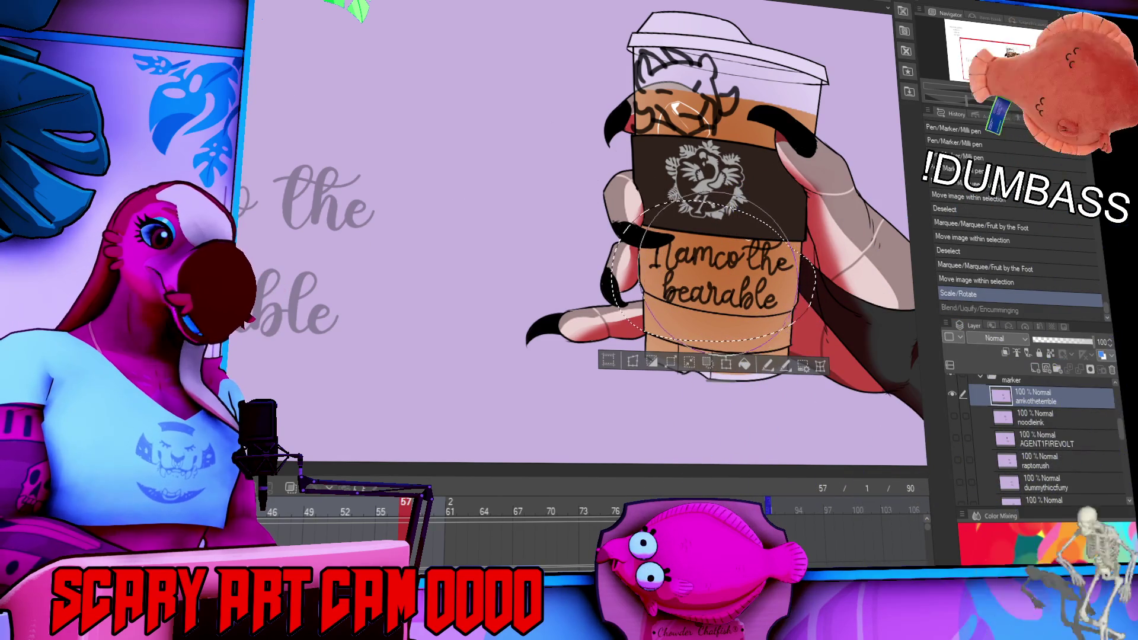
{"action": "key", "text": "ctrl+d"}
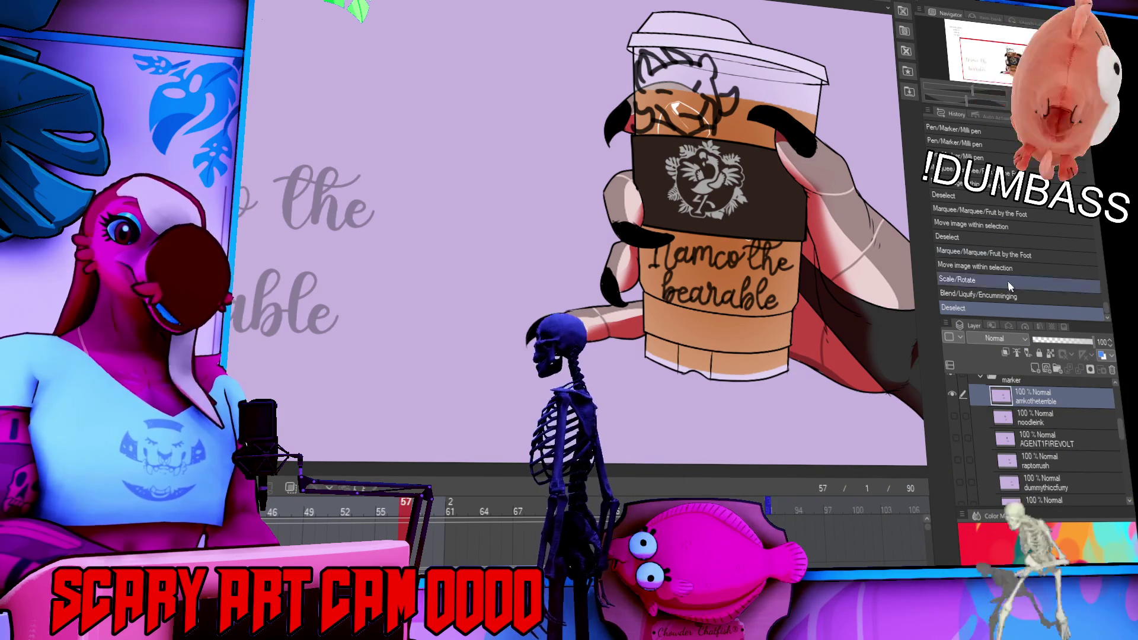
{"action": "scroll", "coordinate": [755, 259], "scroll_direction": "up", "scroll_amount": 1}
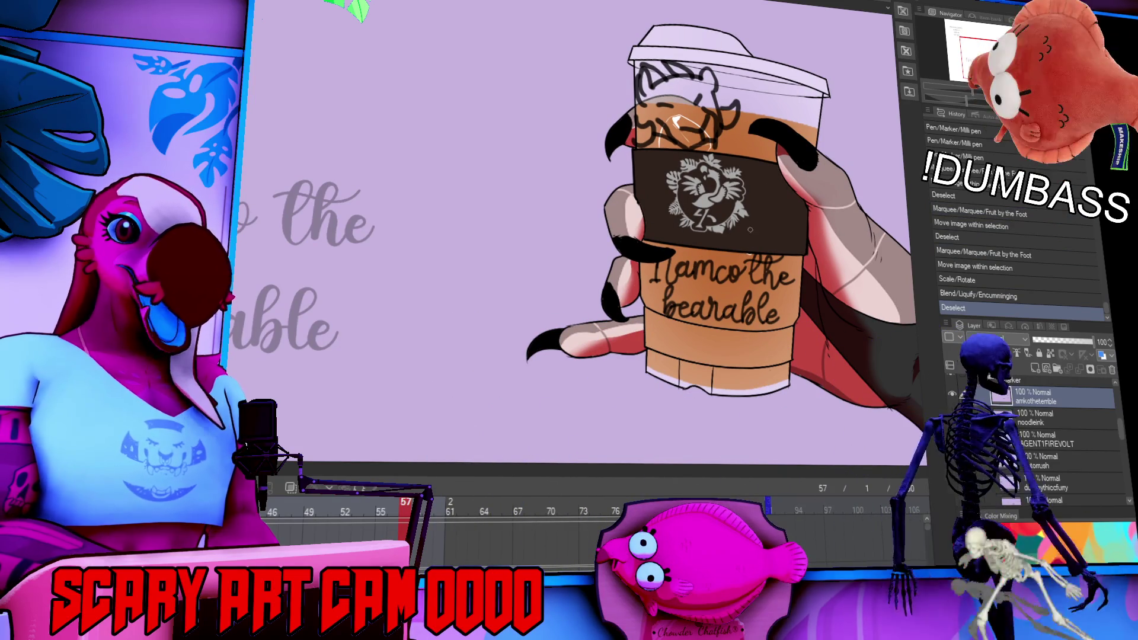
{"action": "scroll", "coordinate": [838, 274], "scroll_direction": "up", "scroll_amount": 1}
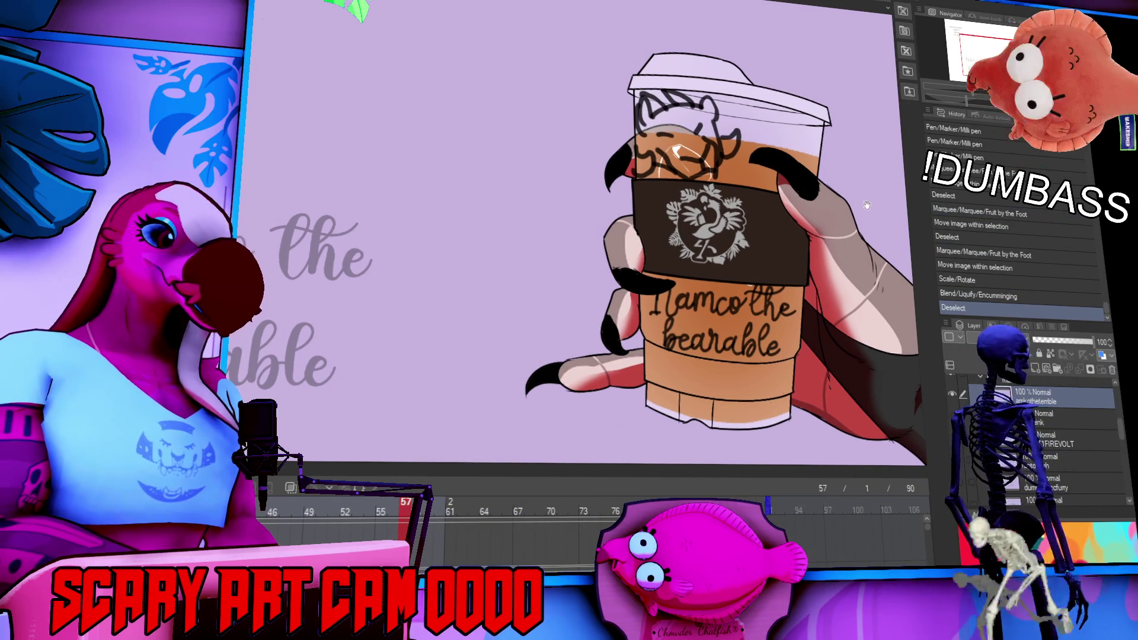
Hide the Namco cup lettering layer and begin retyping the guide text with olive, trash, shark.
{"action": "left_click_drag", "start_coordinate": [837, 274], "coordinate": [984, 258]}
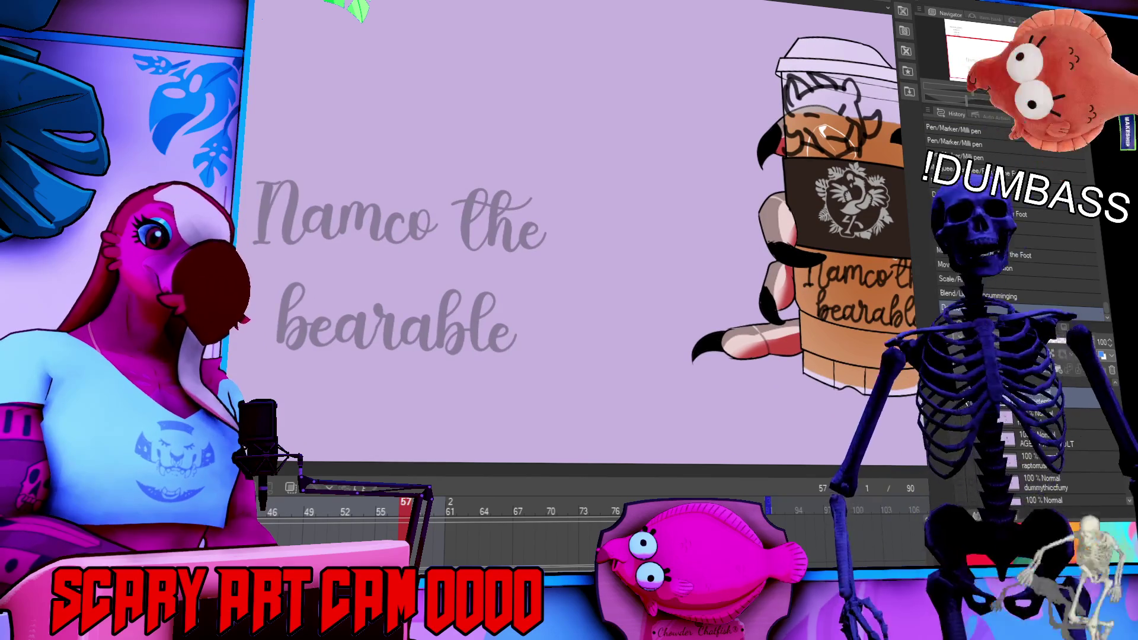
{"action": "left_click", "coordinate": [1072, 348]}
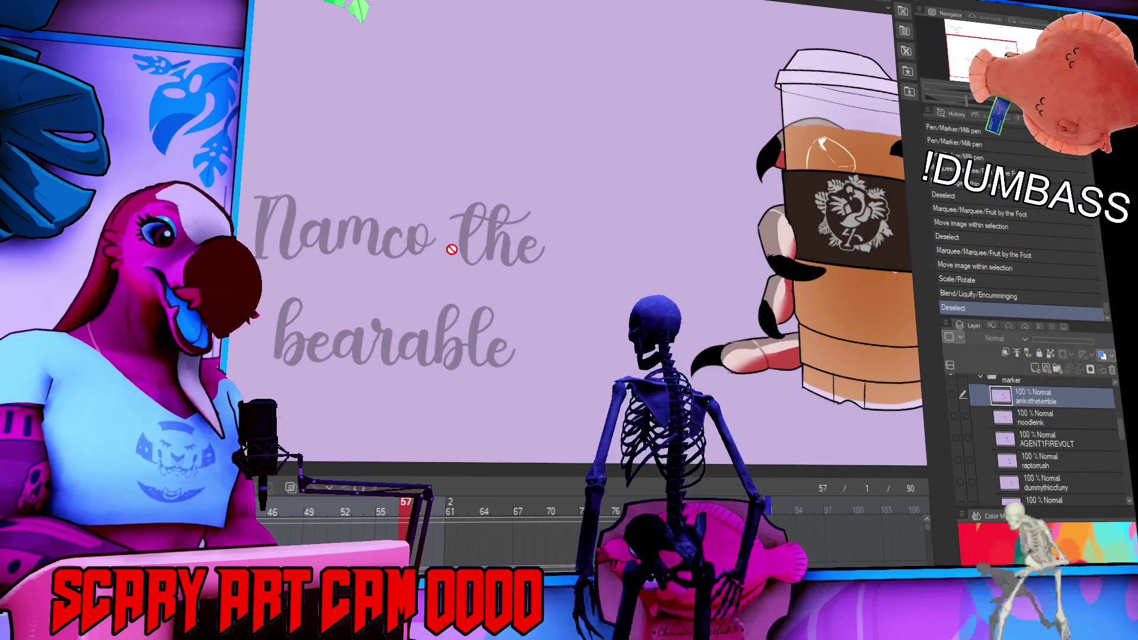
{"action": "left_click", "coordinate": [376, 247]}
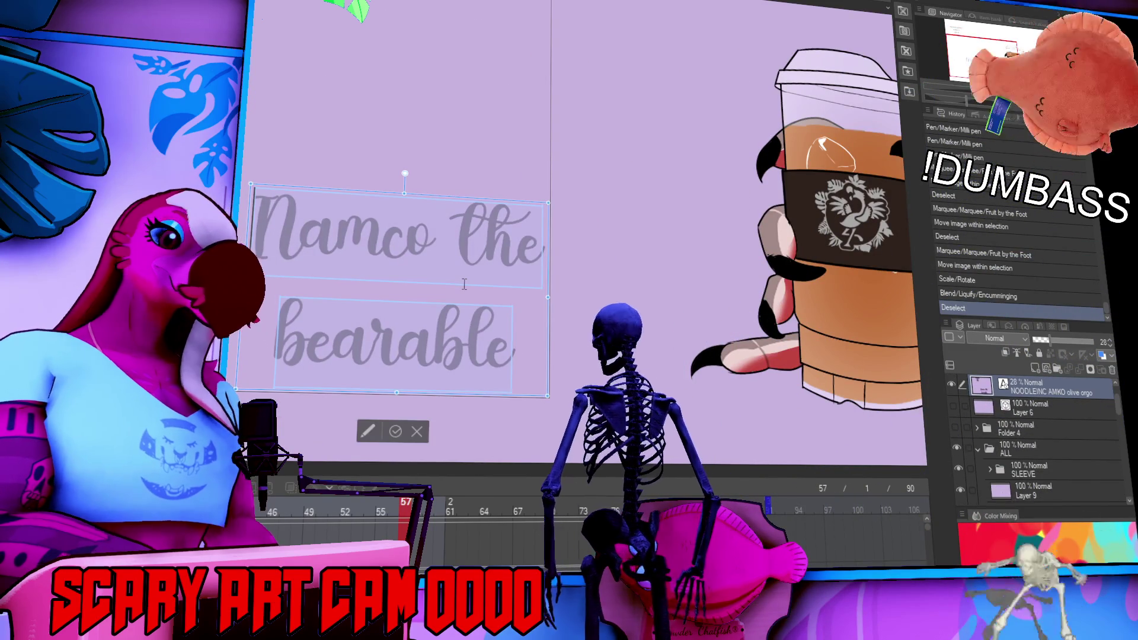
{"action": "type", "text": "olivetrash"}
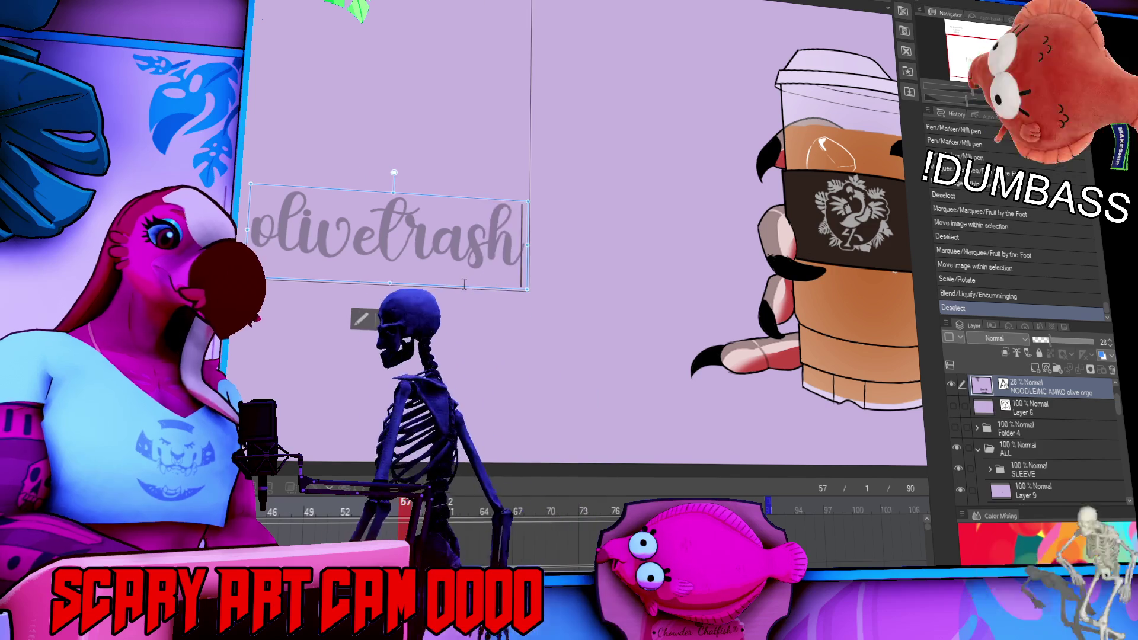
{"action": "key", "text": "BackSpace"}
{"action": "key", "text": "BackSpace"}
{"action": "key", "text": "BackSpace"}
{"action": "key", "text": "BackSpace"}
{"action": "key", "text": "BackSpace"}
{"action": "type", "text": " trash"}
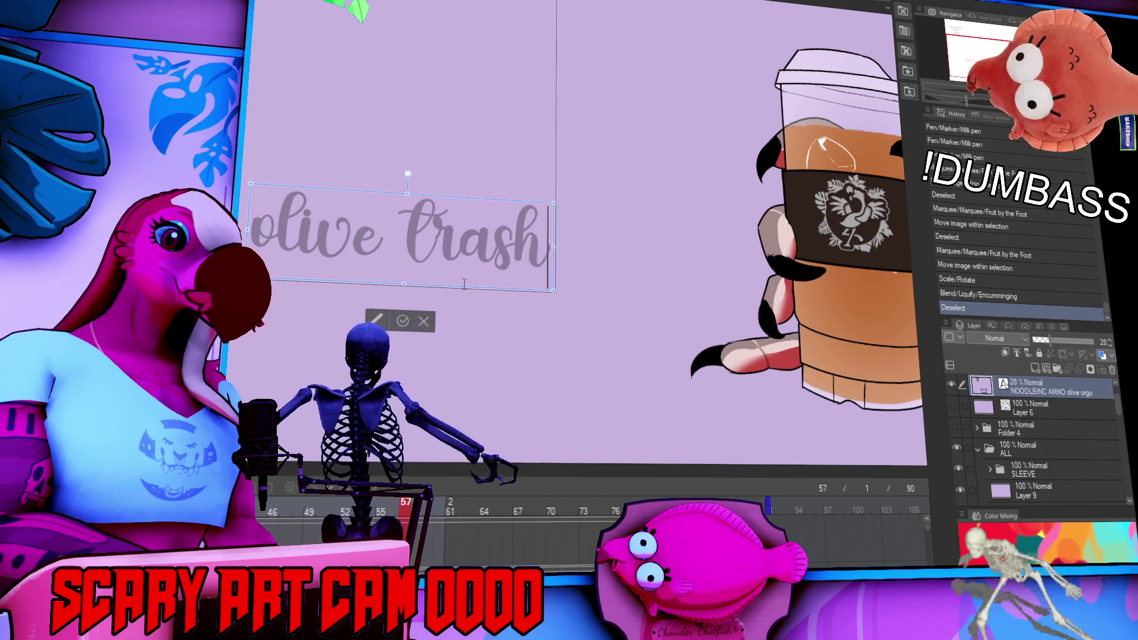
{"action": "key", "text": "Return"}
{"action": "type", "text": "shark"}
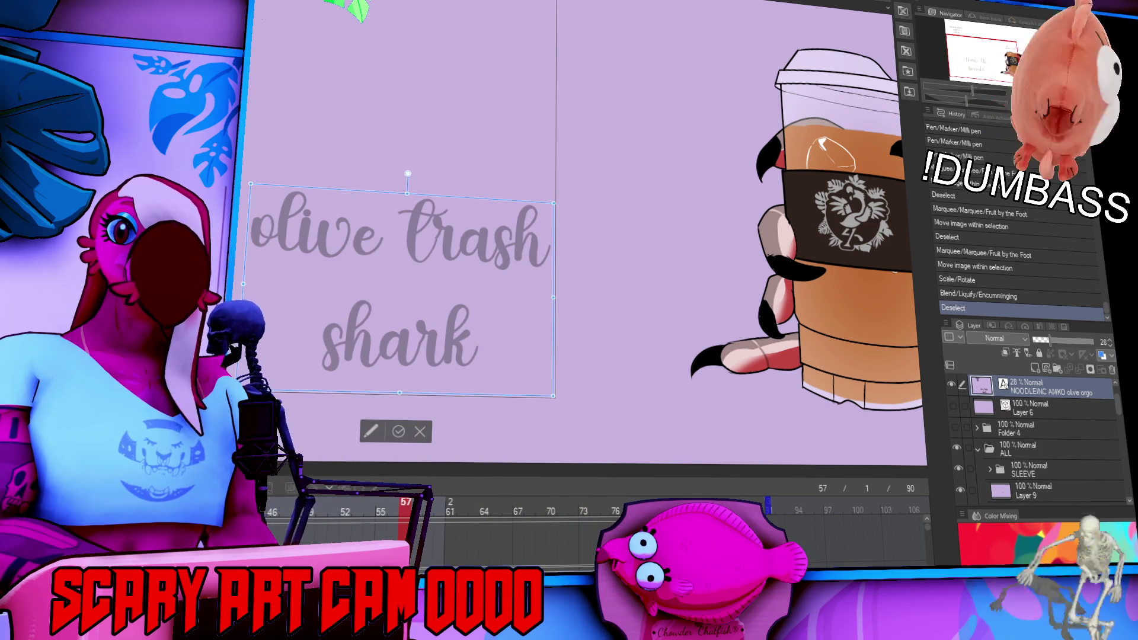
Replace the whole guide text with 'Trash Shark' and 'Olive' on two lines.
{"action": "key", "text": "ctrl+a"}
{"action": "type", "text": "Trash Shark"}
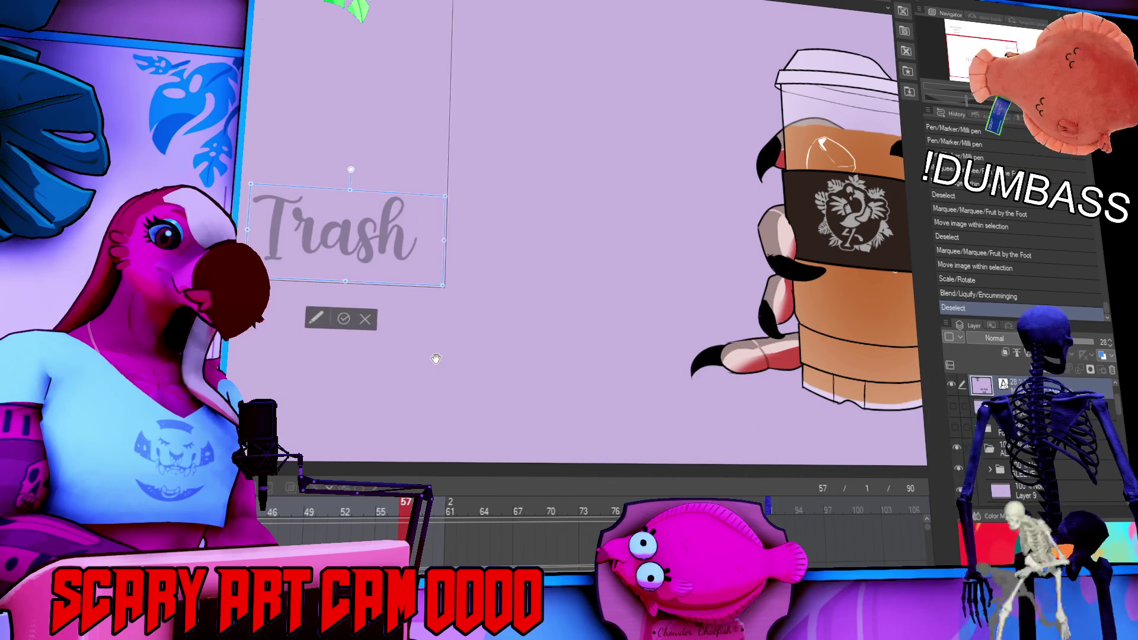
{"action": "key", "text": "Return"}
{"action": "type", "text": "Olive"}
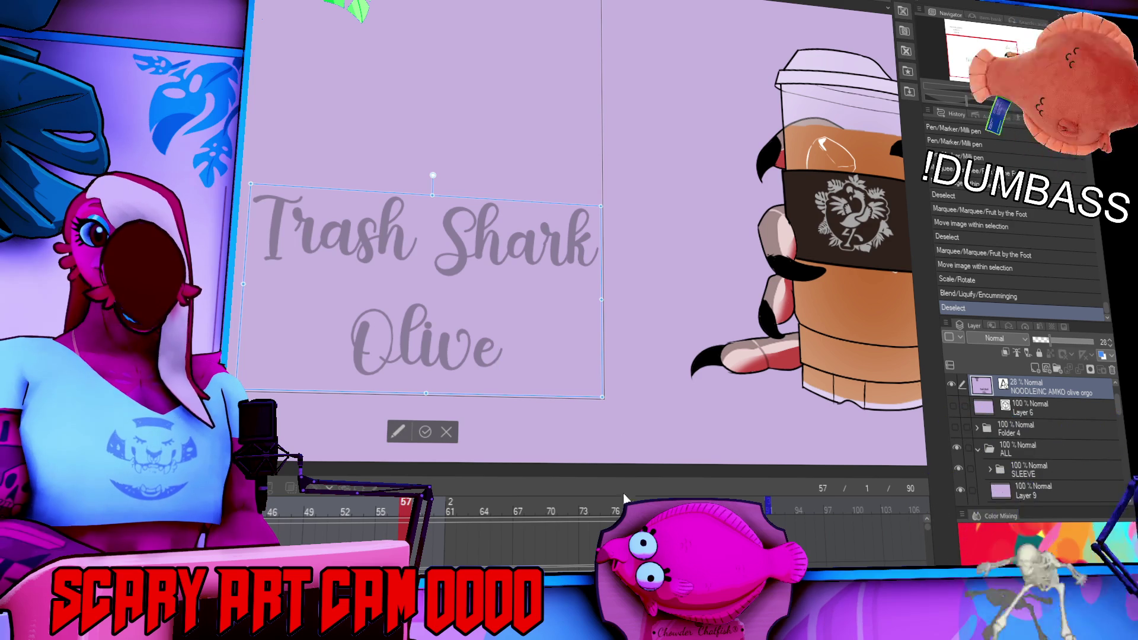
{"action": "key", "text": "Escape"}
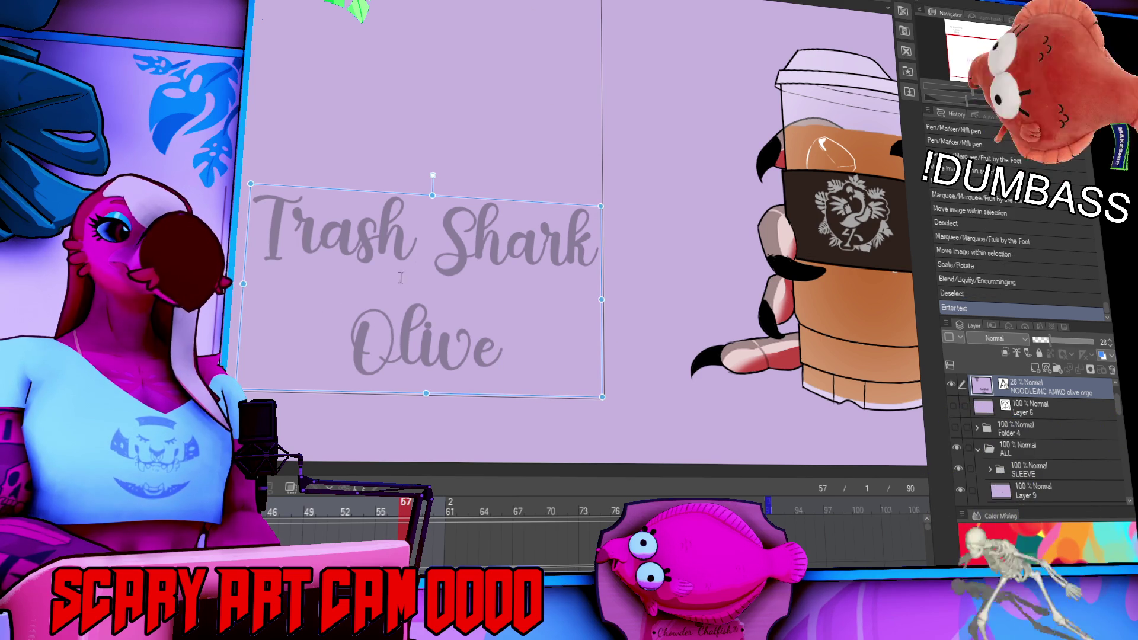
{"action": "left_click", "coordinate": [417, 255]}
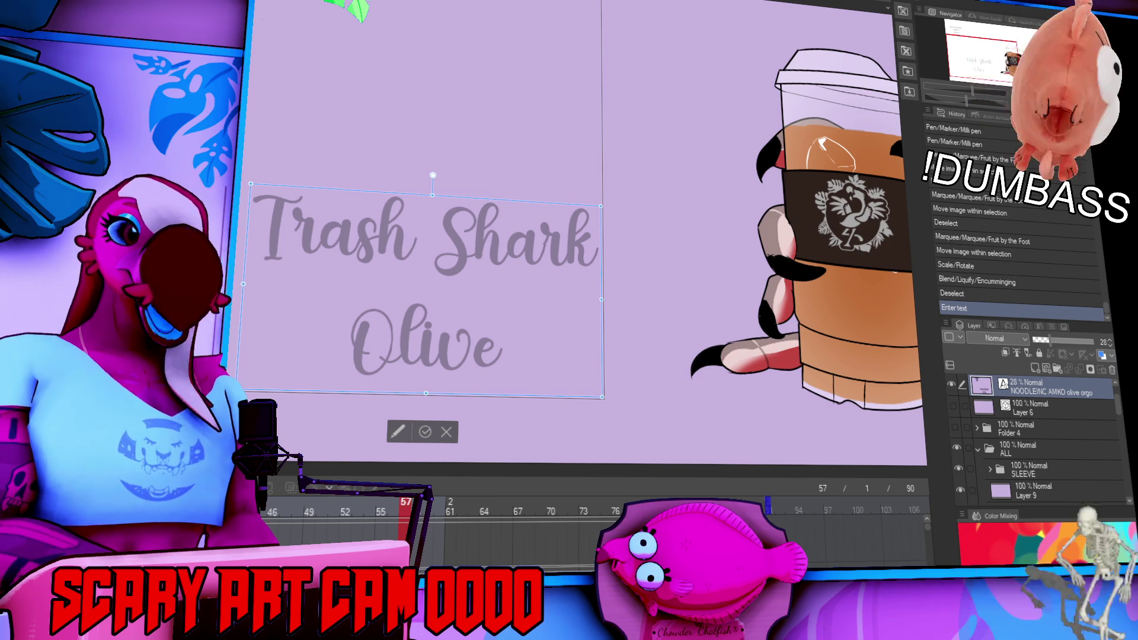
{"action": "key", "text": "ctrl+a"}
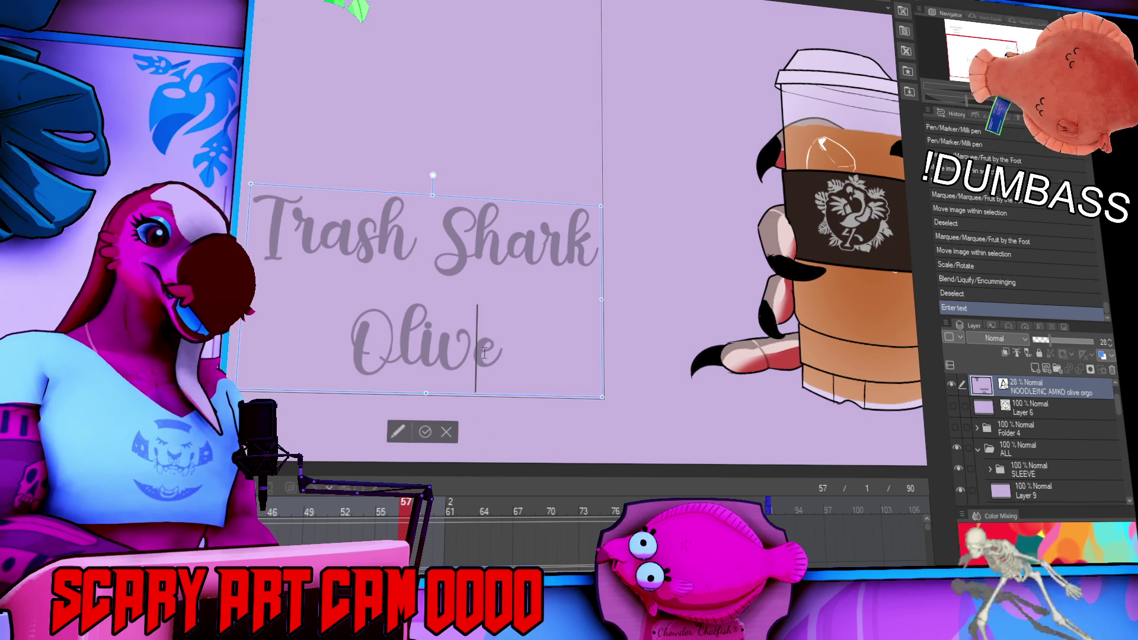
{"action": "type", "text": "Olib"}
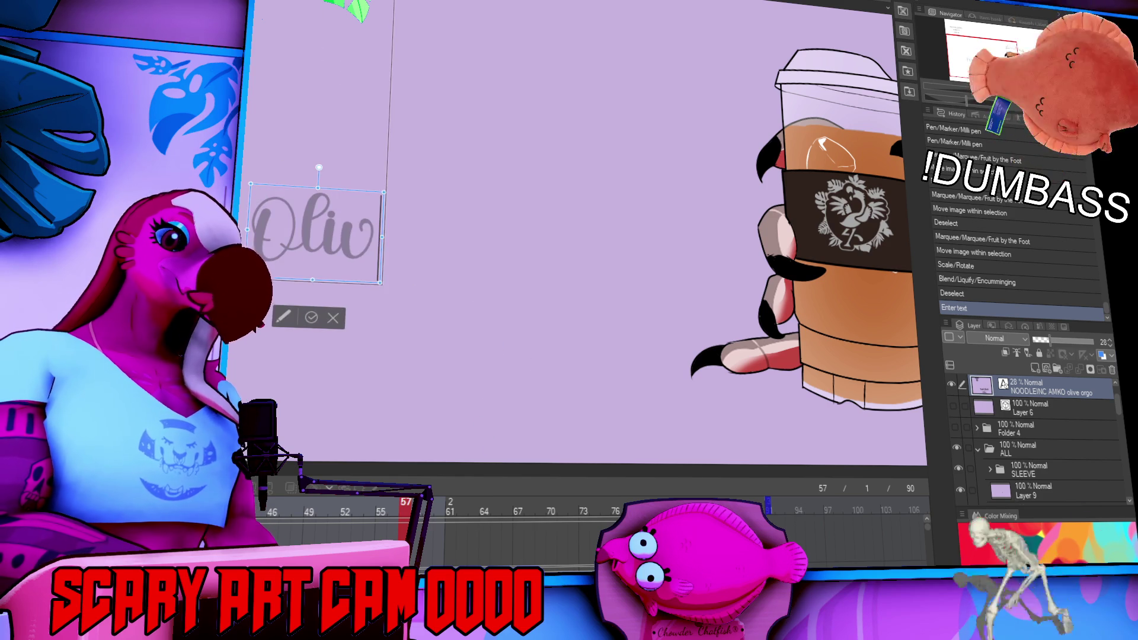
{"action": "key", "text": "Escape"}
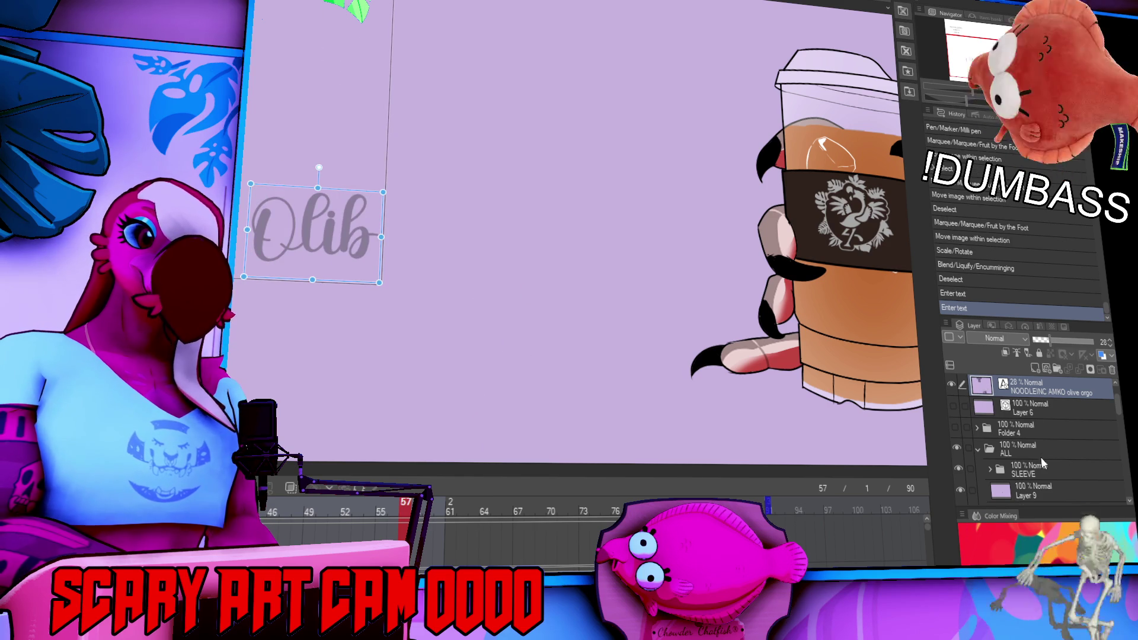
{"action": "scroll", "coordinate": [1038, 476], "scroll_direction": "down", "scroll_amount": 5}
{"action": "left_click", "coordinate": [1043, 431]}
Add a new raster layer in the marker folder and name it 'olib'.
{"action": "left_click", "coordinate": [1035, 368]}
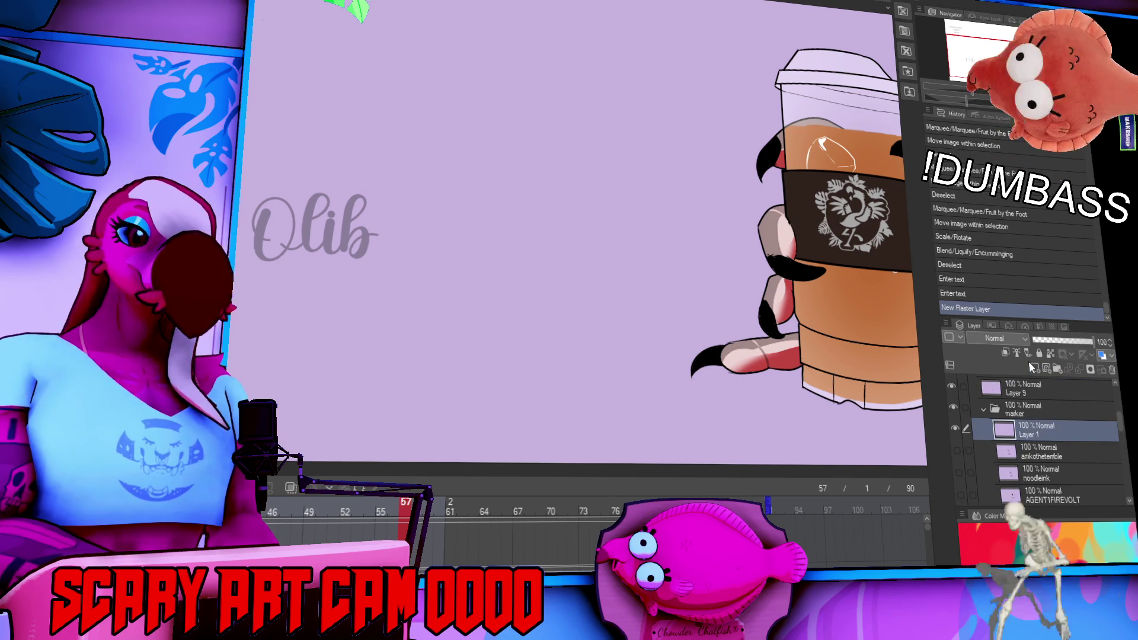
{"action": "double_click", "coordinate": [1028, 435]}
{"action": "type", "text": "olib"}
{"action": "key", "text": "Return"}
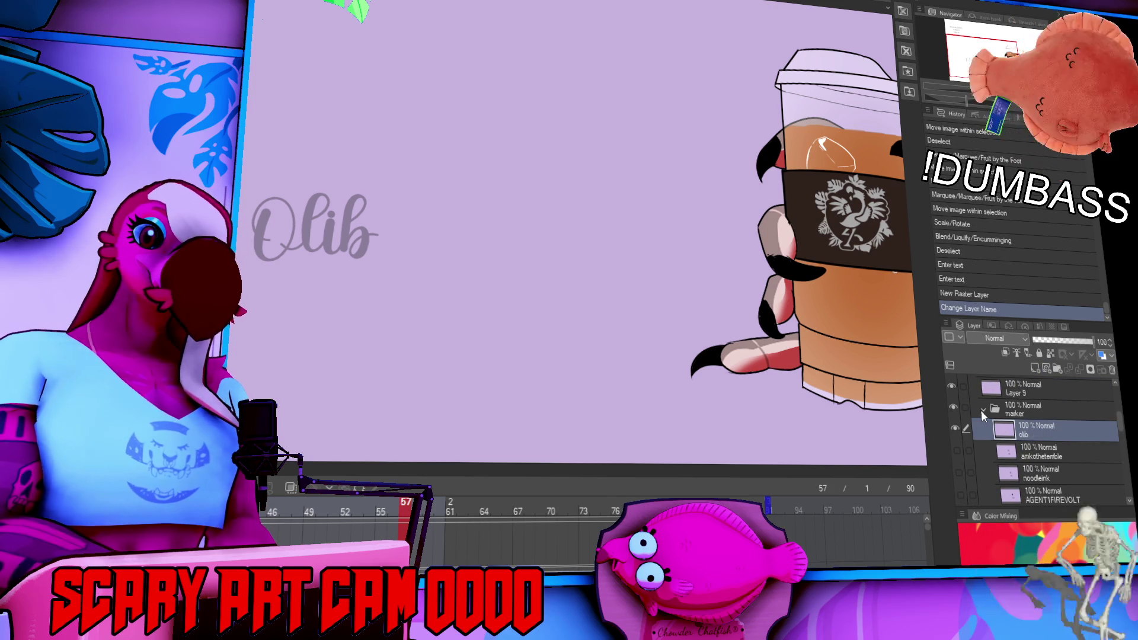
Ink the O, l, i and b of 'Olib' over the faint guide, redoing misdrawn strokes.
{"action": "mouse_move", "coordinate": [276, 239]}
{"action": "left_mouse_down"}
{"action": "mouse_move", "coordinate": [336, 248]}
{"action": "mouse_move", "coordinate": [327, 266]}
{"action": "left_mouse_up"}
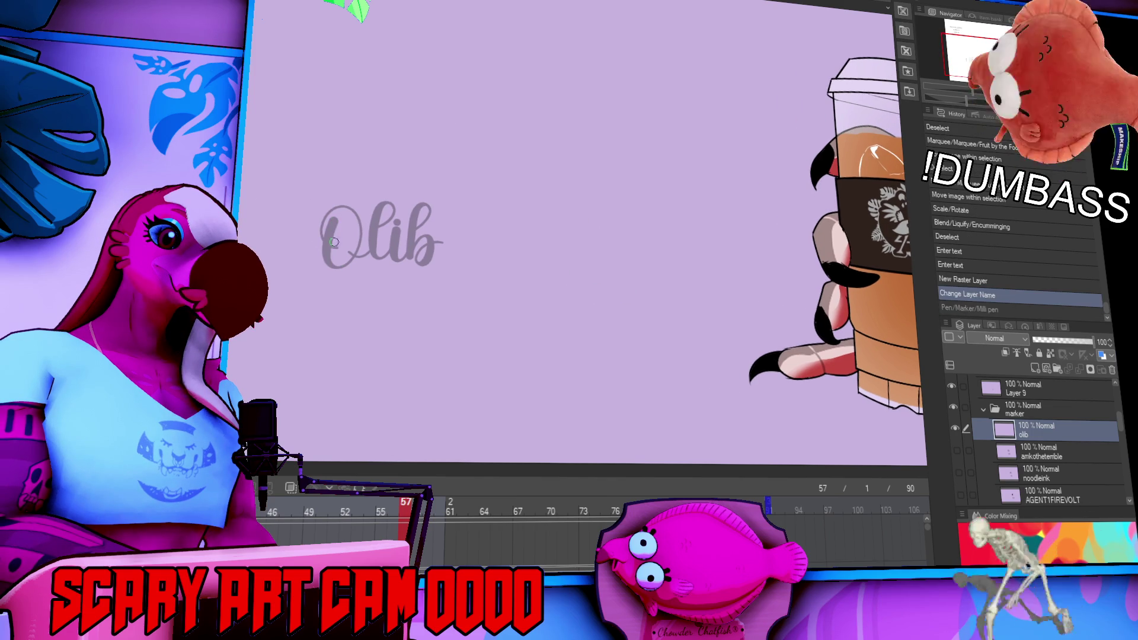
{"action": "key", "text": "ctrl+z"}
{"action": "mouse_move", "coordinate": [336, 217]}
{"action": "left_mouse_down"}
{"action": "mouse_move", "coordinate": [329, 243]}
{"action": "mouse_move", "coordinate": [335, 217]}
{"action": "mouse_move", "coordinate": [319, 225]}
{"action": "mouse_move", "coordinate": [332, 243]}
{"action": "left_mouse_up"}
{"action": "key", "text": "ctrl+z"}
{"action": "key", "text": "ctrl+z"}
{"action": "key", "text": "ctrl+z"}
{"action": "key", "text": "ctrl+z"}
{"action": "key", "text": "ctrl+z"}
{"action": "key", "text": "ctrl+z"}
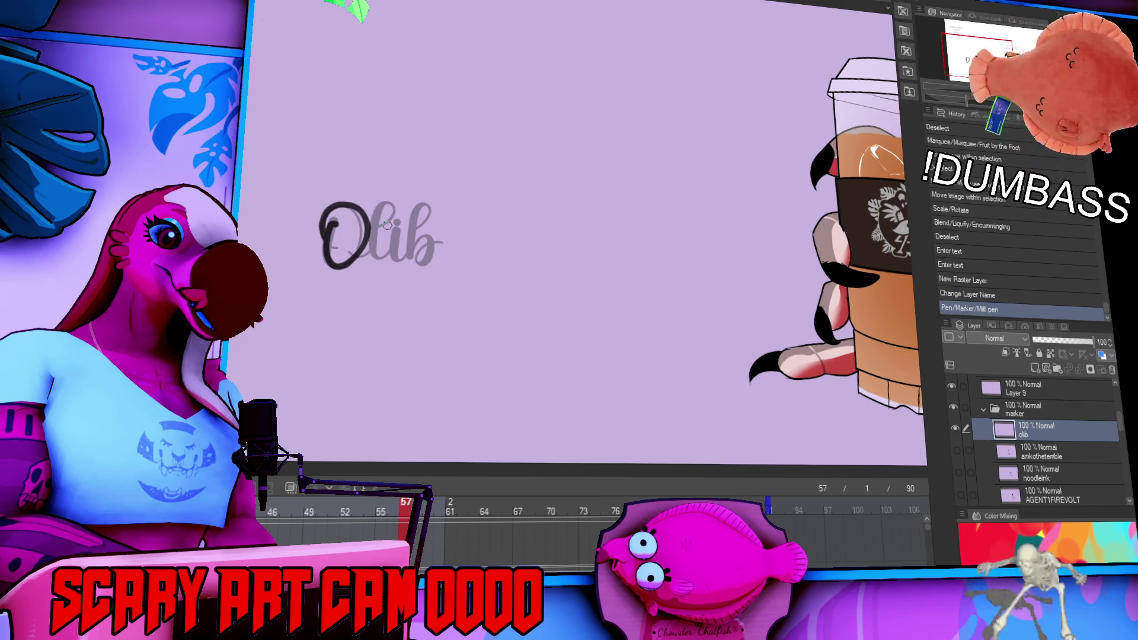
{"action": "left_click_drag", "start_coordinate": [447, 318], "coordinate": [516, 330]}
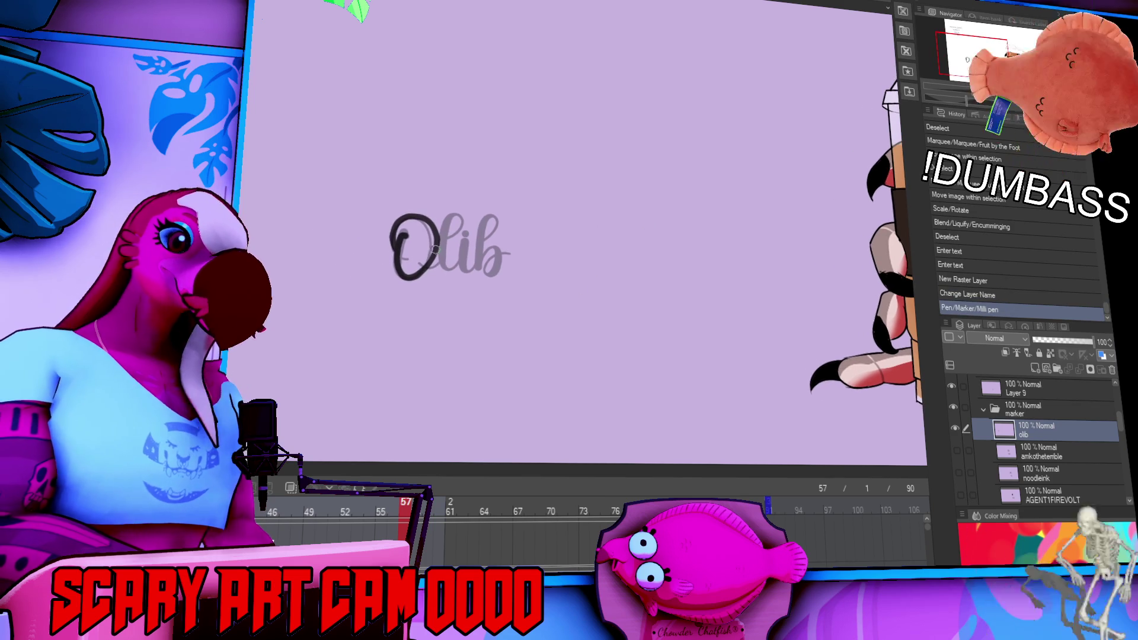
{"action": "mouse_move", "coordinate": [421, 265]}
{"action": "left_mouse_down"}
{"action": "mouse_move", "coordinate": [454, 212]}
{"action": "mouse_move", "coordinate": [451, 274]}
{"action": "mouse_move", "coordinate": [476, 273]}
{"action": "left_mouse_up"}
{"action": "left_click", "coordinate": [468, 236]}
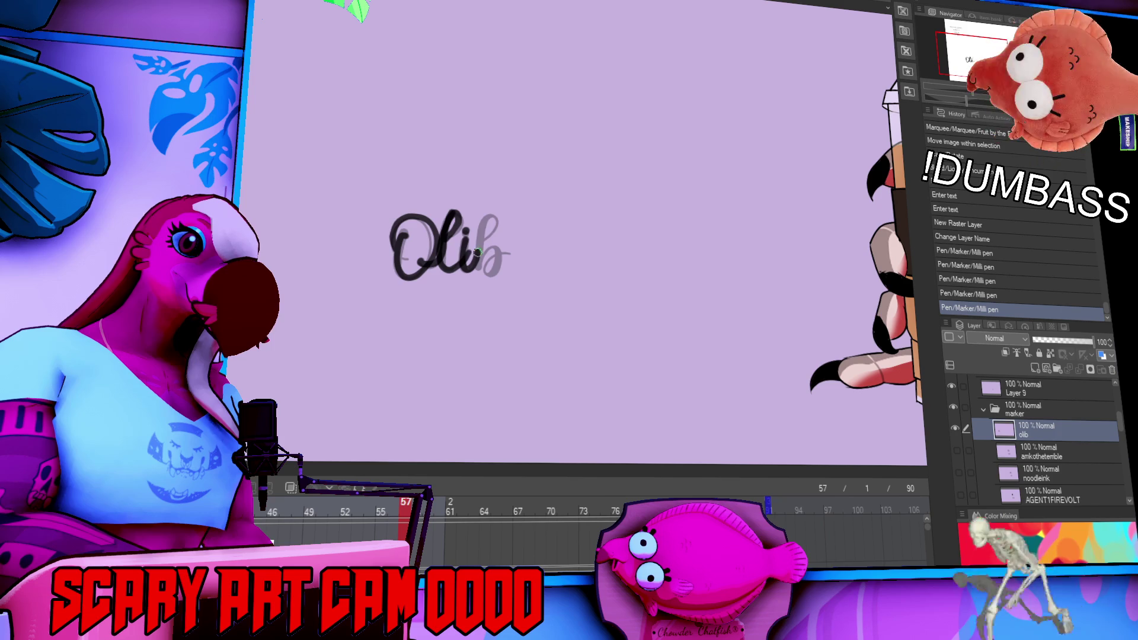
{"action": "mouse_move", "coordinate": [495, 223]}
{"action": "left_mouse_down"}
{"action": "mouse_move", "coordinate": [480, 267]}
{"action": "mouse_move", "coordinate": [491, 275]}
{"action": "mouse_move", "coordinate": [496, 214]}
{"action": "mouse_move", "coordinate": [492, 278]}
{"action": "left_mouse_up"}
{"action": "key", "text": "ctrl+z"}
{"action": "key", "text": "ctrl+z"}
{"action": "mouse_move", "coordinate": [494, 215]}
{"action": "left_mouse_down"}
{"action": "mouse_move", "coordinate": [482, 267]}
{"action": "mouse_move", "coordinate": [489, 274]}
{"action": "mouse_move", "coordinate": [523, 242]}
{"action": "left_mouse_up"}
Draw a freehand lasso selection around the inked Olib.
{"action": "left_click_drag", "start_coordinate": [744, 255], "coordinate": [723, 256]}
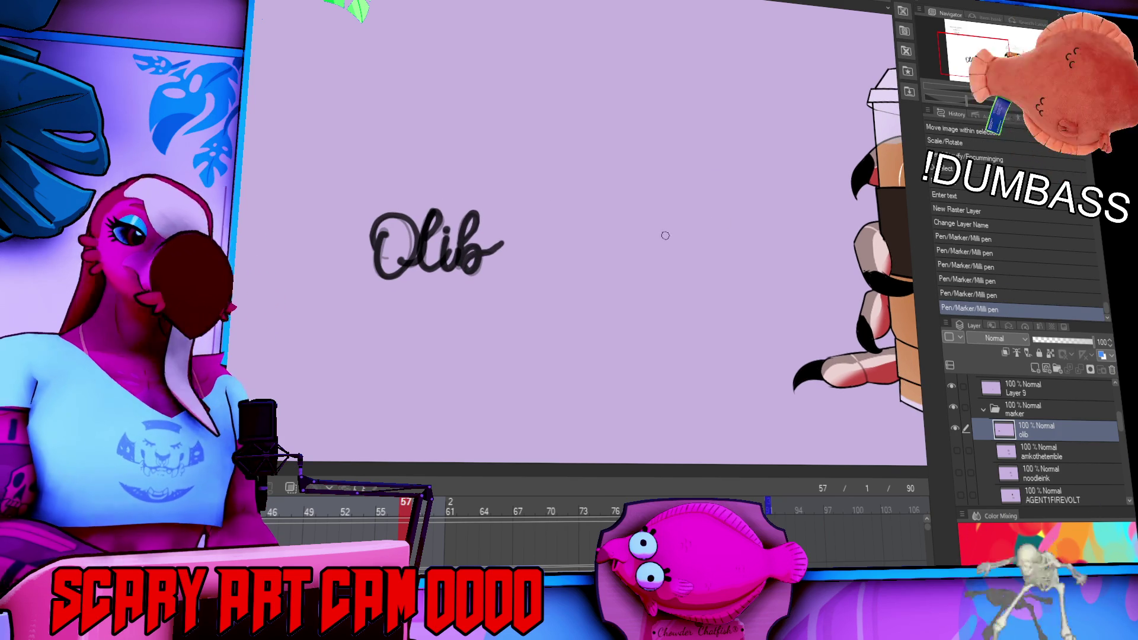
{"action": "key", "text": "m"}
{"action": "mouse_move", "coordinate": [516, 198]}
{"action": "left_mouse_down"}
{"action": "mouse_move", "coordinate": [353, 267]}
{"action": "mouse_move", "coordinate": [510, 183]}
{"action": "left_mouse_up"}
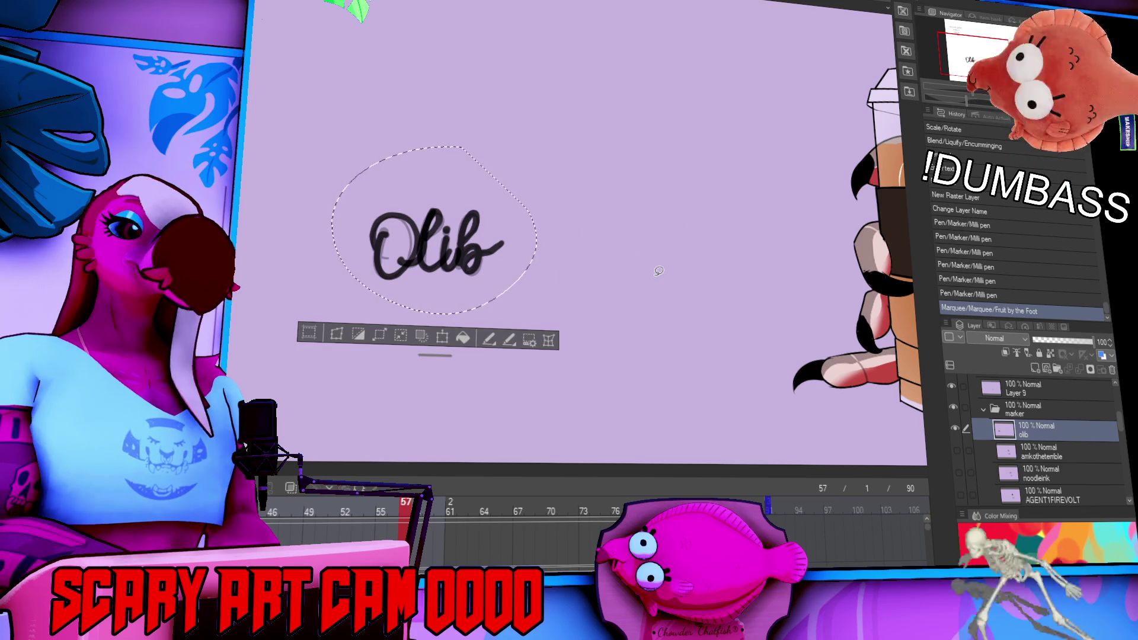
Move the cursive name lettering onto the cup below the sleeve, shrunk and slightly tilted, then deselect.
{"action": "left_click_drag", "start_coordinate": [468, 273], "coordinate": [786, 329]}
{"action": "key", "text": "ctrl+t"}
{"action": "mouse_move", "coordinate": [524, 397]}
{"action": "left_mouse_down"}
{"action": "mouse_move", "coordinate": [601, 410]}
{"action": "mouse_move", "coordinate": [753, 367]}
{"action": "mouse_move", "coordinate": [792, 334]}
{"action": "left_mouse_up"}
{"action": "left_click_drag", "start_coordinate": [803, 268], "coordinate": [771, 332]}
{"action": "mouse_move", "coordinate": [735, 426]}
{"action": "left_mouse_down"}
{"action": "mouse_move", "coordinate": [752, 373]}
{"action": "mouse_move", "coordinate": [831, 283]}
{"action": "left_mouse_up"}
{"action": "left_click_drag", "start_coordinate": [801, 376], "coordinate": [799, 386]}
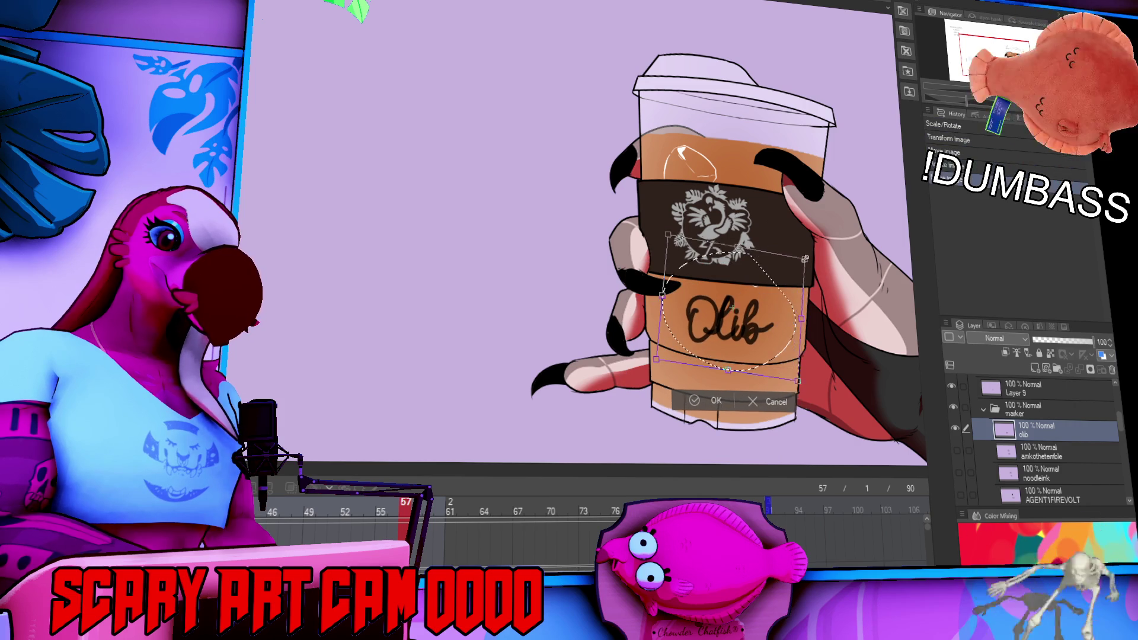
{"action": "left_click_drag", "start_coordinate": [764, 320], "coordinate": [780, 308]}
{"action": "key", "text": "Return"}
{"action": "key", "text": "ctrl+d"}
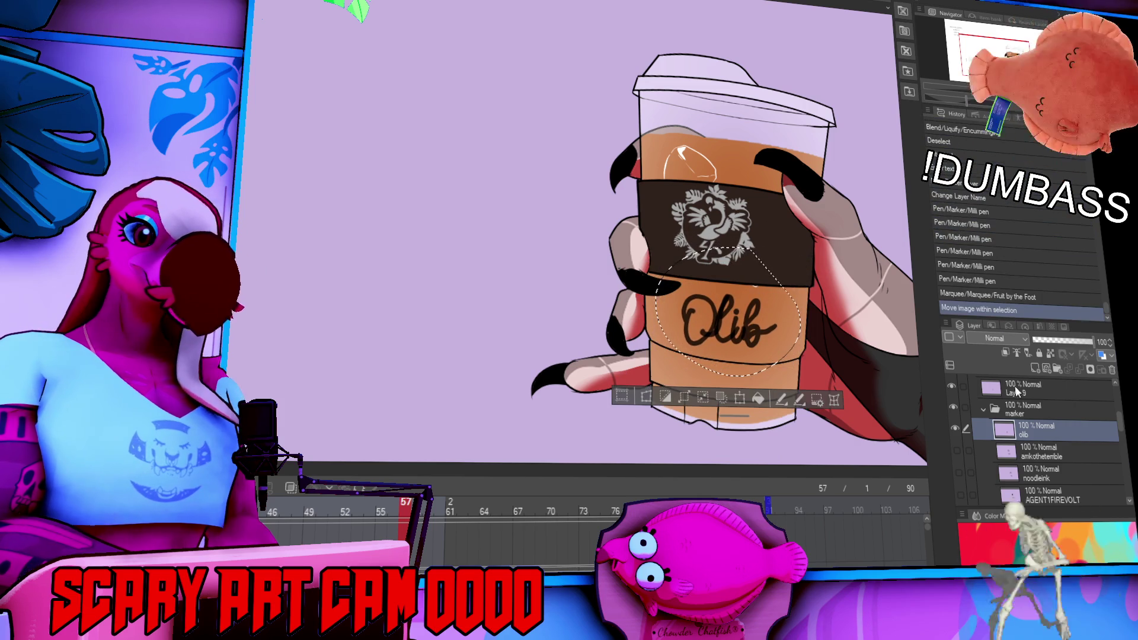
Try two strokes on the cup lid and undo both.
{"action": "scroll", "coordinate": [643, 167], "scroll_direction": "up", "scroll_amount": 1}
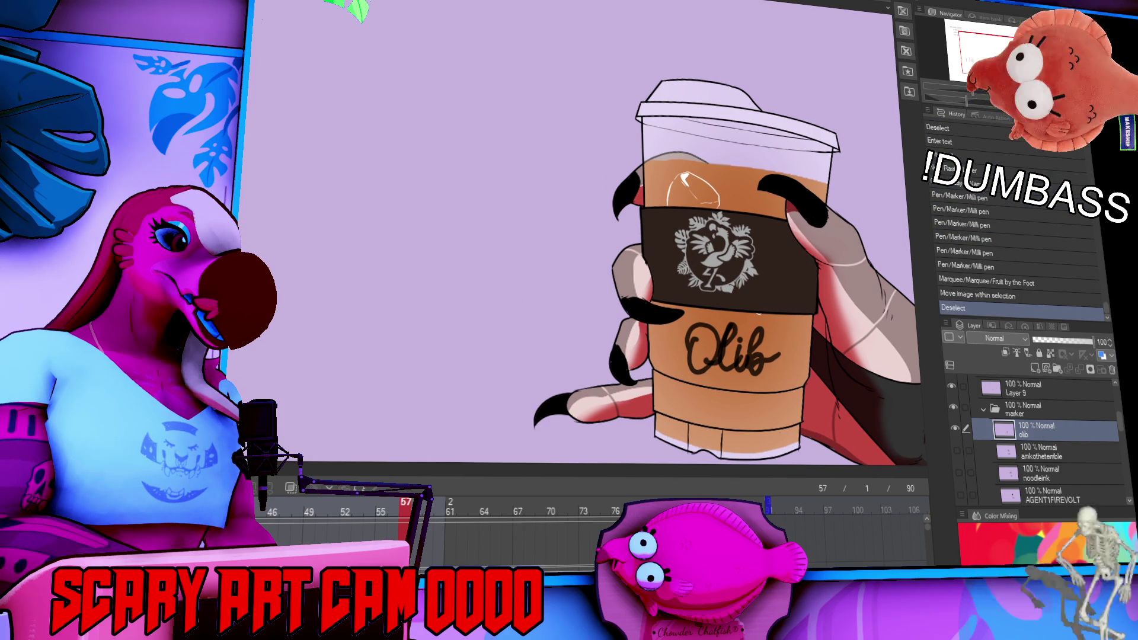
{"action": "left_click_drag", "start_coordinate": [700, 145], "coordinate": [771, 204]}
{"action": "key", "text": "ctrl+z"}
{"action": "key", "text": "ctrl+z"}
{"action": "mouse_move", "coordinate": [664, 128]}
{"action": "left_mouse_down"}
{"action": "mouse_move", "coordinate": [714, 169]}
{"action": "mouse_move", "coordinate": [716, 184]}
{"action": "left_mouse_up"}
Draw a circle doodle with small zigzag marks on the cup's upper half below the lid.
{"action": "key", "text": "ctrl+z"}
{"action": "left_click_drag", "start_coordinate": [664, 125], "coordinate": [715, 185]}
{"action": "mouse_move", "coordinate": [655, 155]}
{"action": "left_mouse_down"}
{"action": "mouse_move", "coordinate": [702, 193]}
{"action": "mouse_move", "coordinate": [661, 172]}
{"action": "mouse_move", "coordinate": [702, 195]}
{"action": "mouse_move", "coordinate": [687, 197]}
{"action": "mouse_move", "coordinate": [694, 177]}
{"action": "mouse_move", "coordinate": [706, 196]}
{"action": "left_mouse_up"}
{"action": "key", "text": "ctrl+z"}
{"action": "mouse_move", "coordinate": [702, 178]}
{"action": "left_mouse_down"}
{"action": "mouse_move", "coordinate": [710, 183]}
{"action": "mouse_move", "coordinate": [703, 167]}
{"action": "mouse_move", "coordinate": [719, 173]}
{"action": "left_mouse_up"}
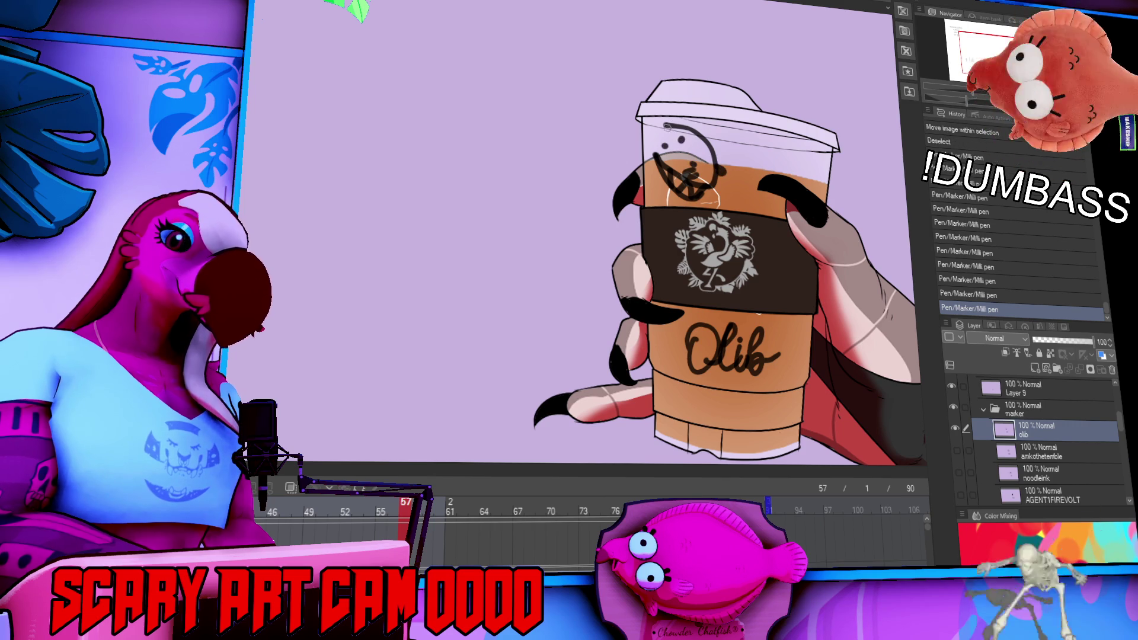
{"action": "mouse_move", "coordinate": [668, 124]}
{"action": "left_mouse_down"}
{"action": "mouse_move", "coordinate": [641, 137]}
{"action": "mouse_move", "coordinate": [647, 190]}
{"action": "left_mouse_up"}
Erase stray marks around the circle doodle and keep one small stroke beside it.
{"action": "left_click_drag", "start_coordinate": [641, 138], "coordinate": [639, 148]}
{"action": "left_click_drag", "start_coordinate": [638, 143], "coordinate": [642, 161]}
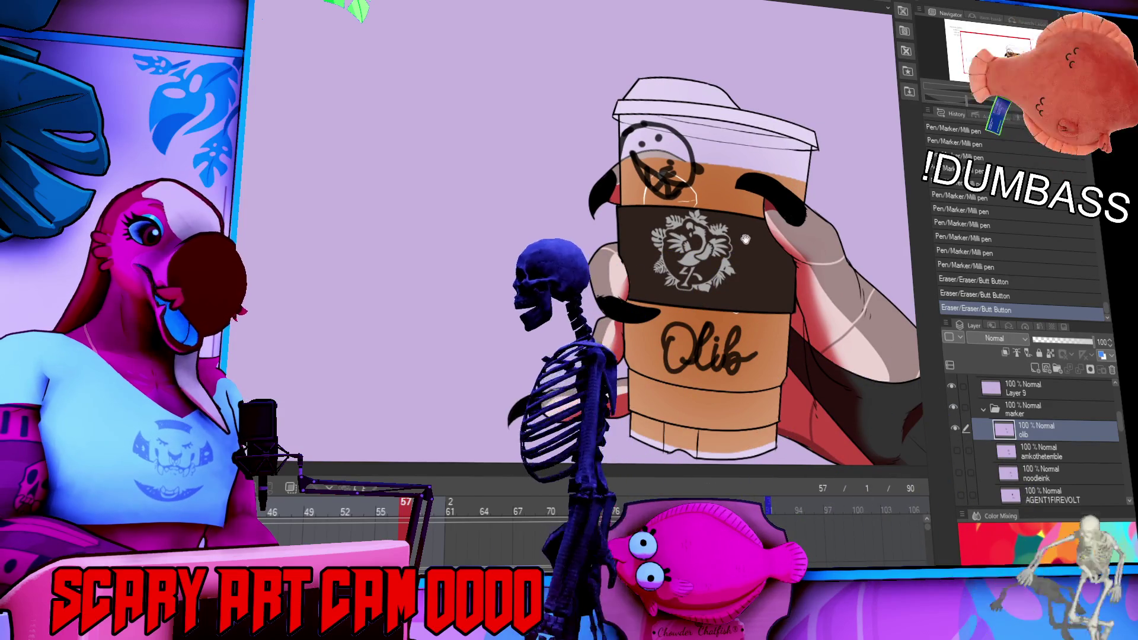
{"action": "left_click_drag", "start_coordinate": [642, 195], "coordinate": [670, 200]}
{"action": "key", "text": "ctrl+z"}
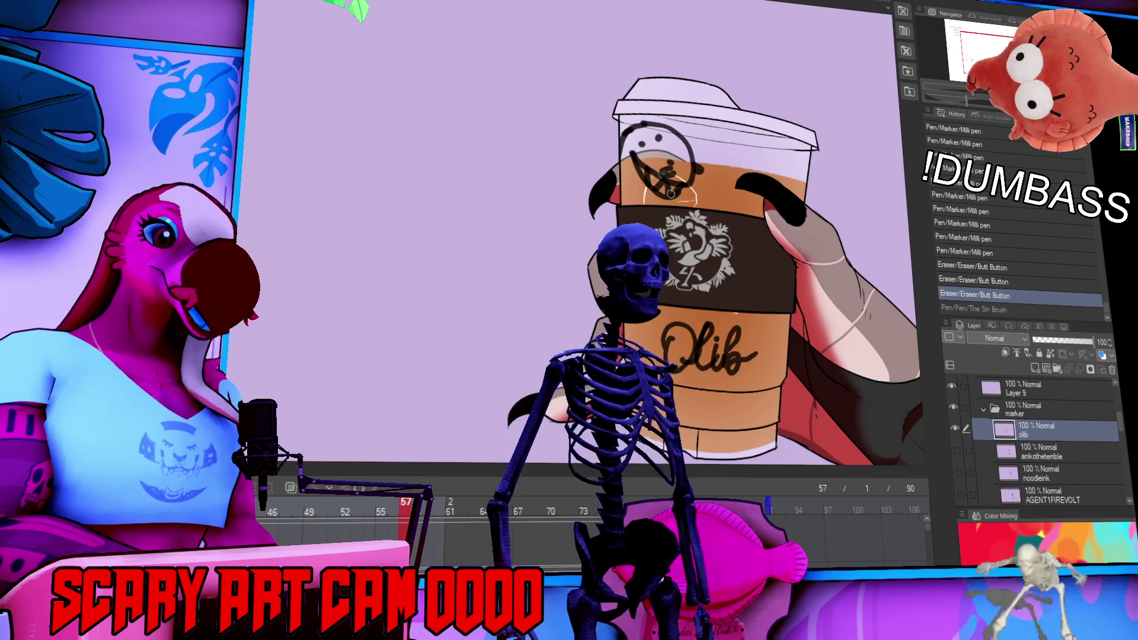
{"action": "left_click_drag", "start_coordinate": [674, 196], "coordinate": [652, 199]}
{"action": "key", "text": "ctrl+z"}
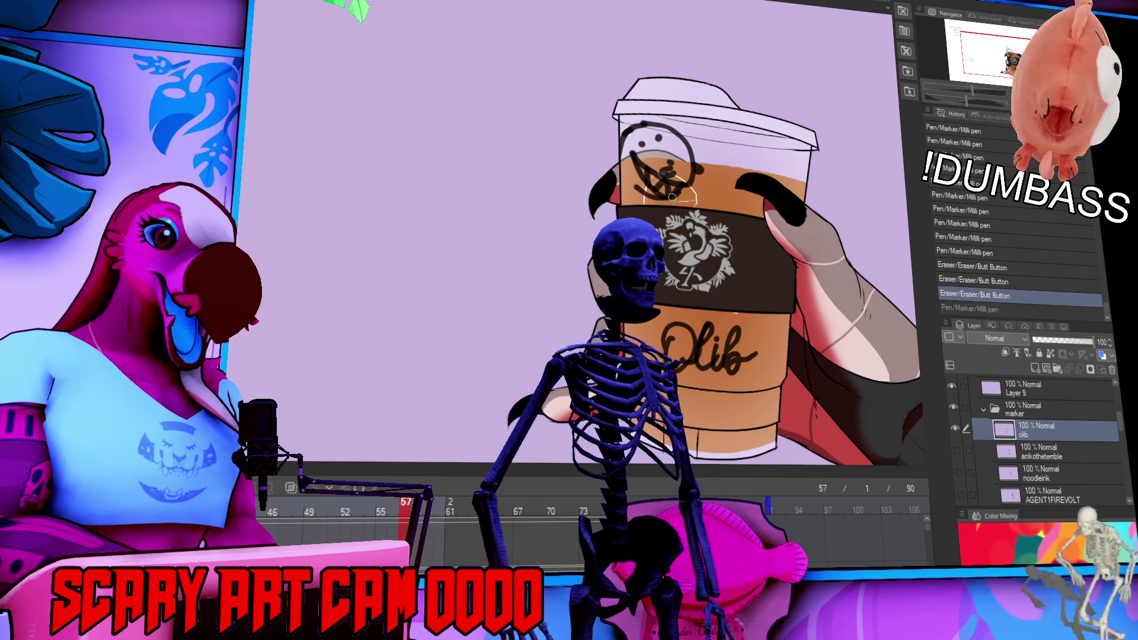
{"action": "key", "text": "ctrl+y"}
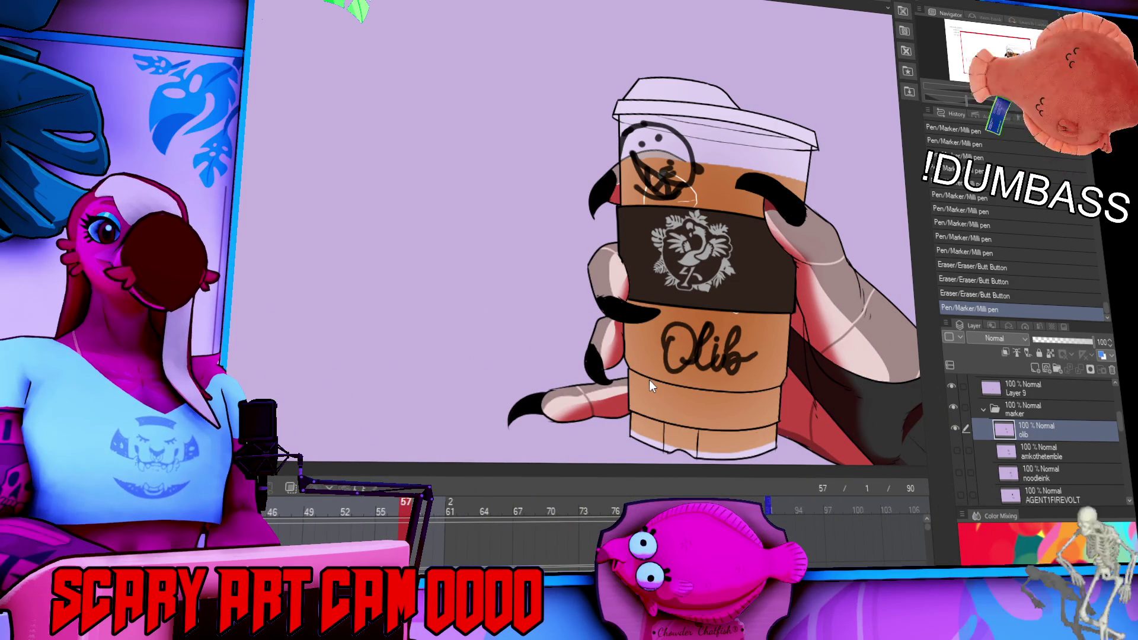
Rename the cup lettering layer after its viewer.
{"action": "left_click_drag", "start_coordinate": [792, 378], "coordinate": [820, 370]}
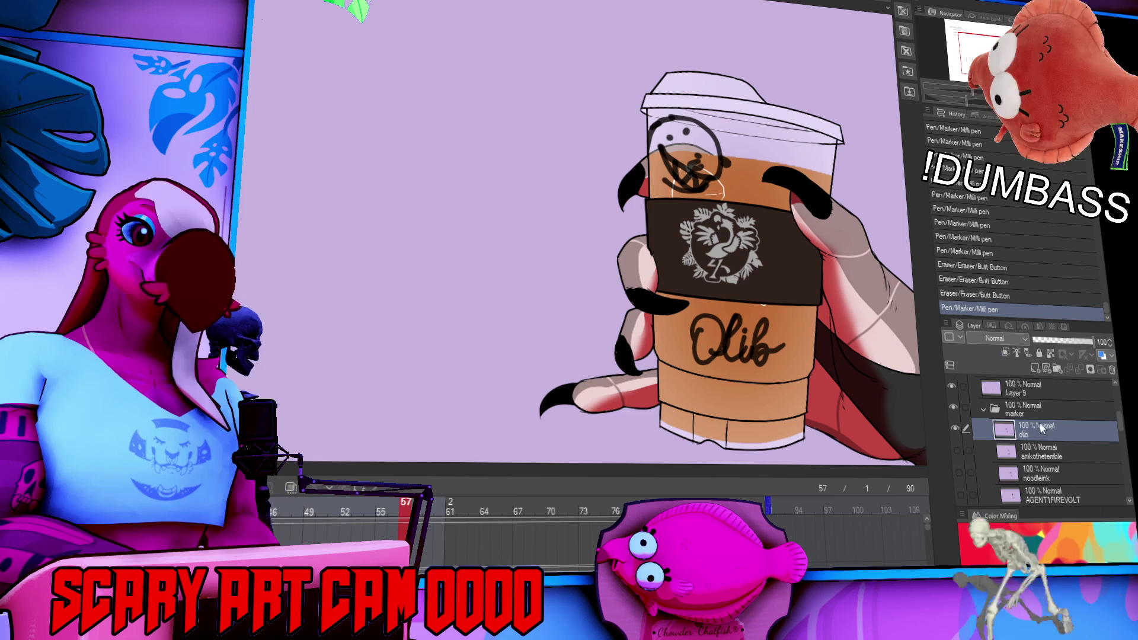
{"action": "left_click_drag", "start_coordinate": [658, 368], "coordinate": [872, 401]}
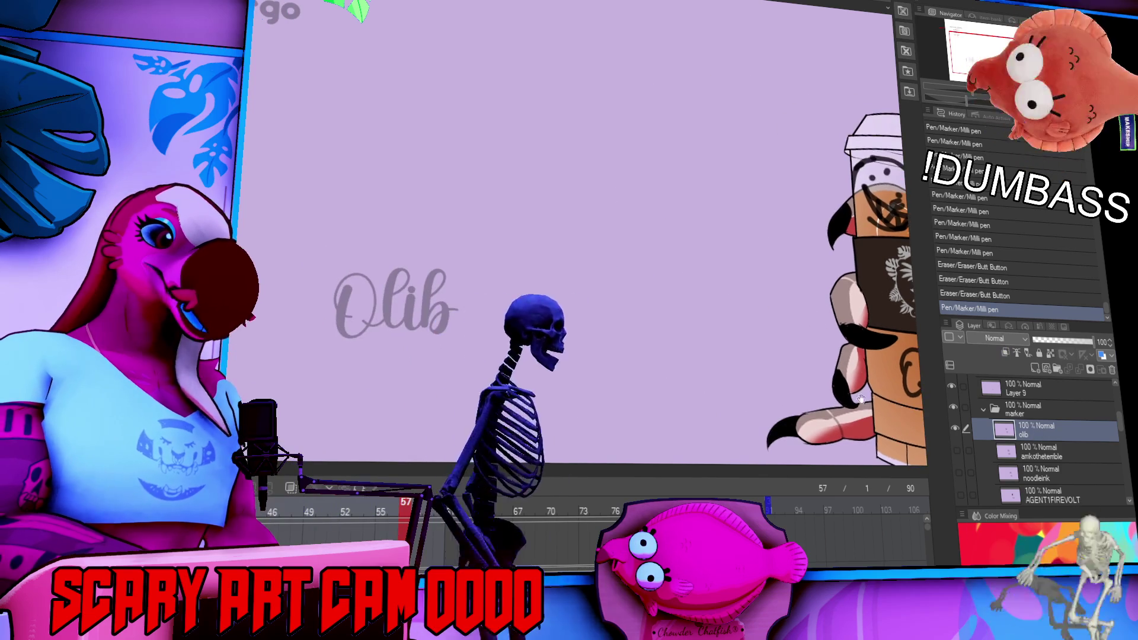
{"action": "key", "text": "ctrl+0"}
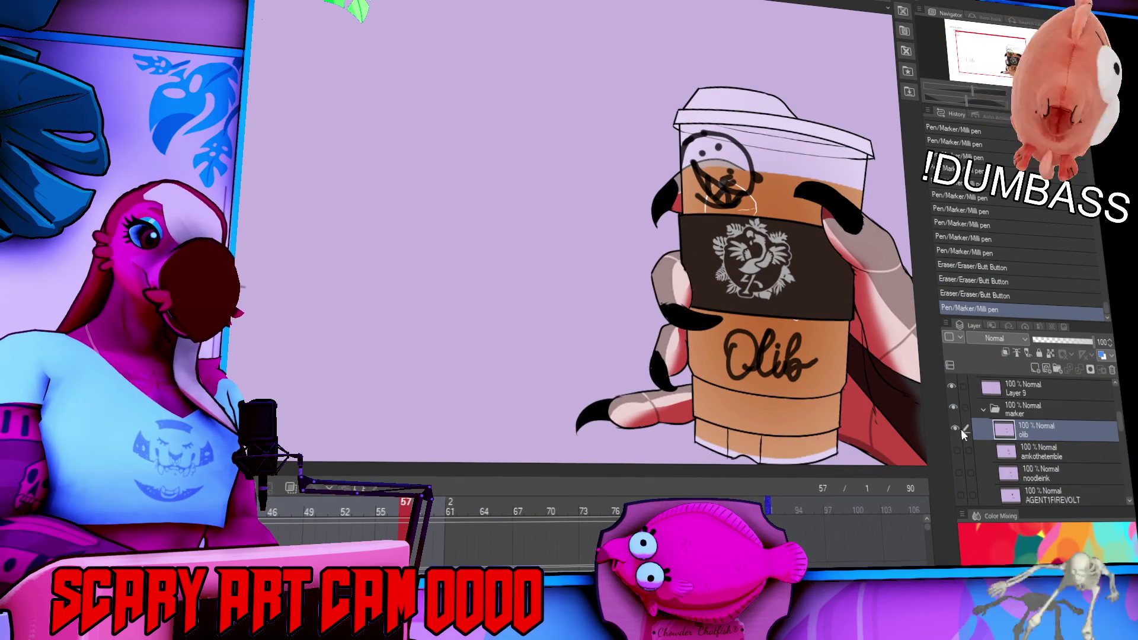
{"action": "key", "text": "Return"}
Add another viewer's name as a new fifth line in the faded name list.
{"action": "left_click_drag", "start_coordinate": [356, 89], "coordinate": [504, 225]}
{"action": "left_click", "coordinate": [323, 138]}
{"action": "key", "text": "Return"}
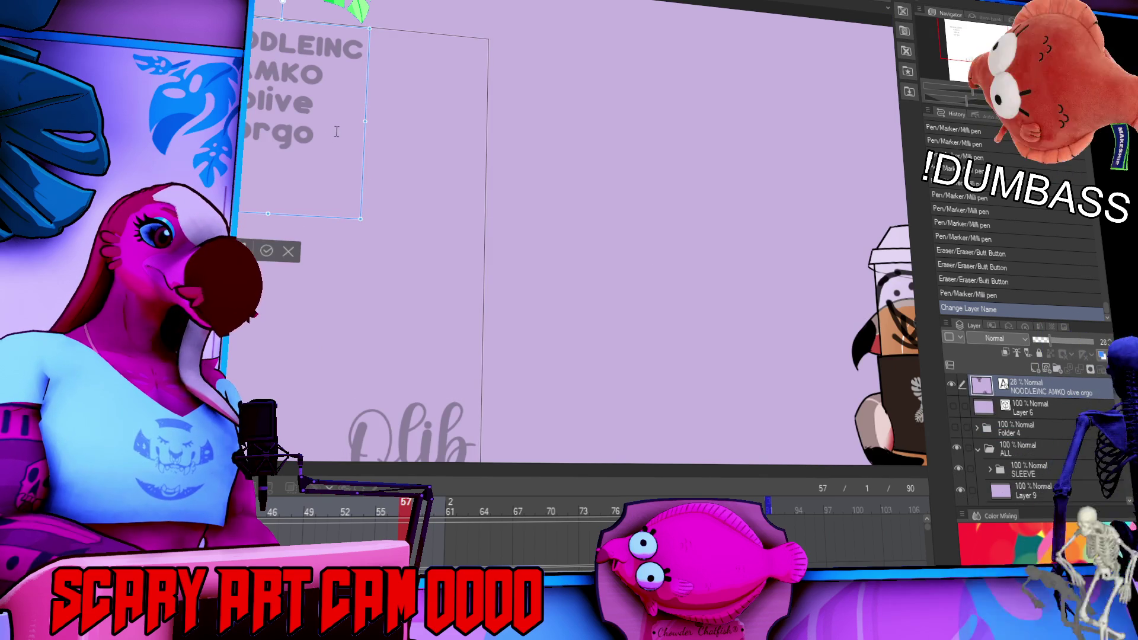
{"action": "type", "text": "Felix"}
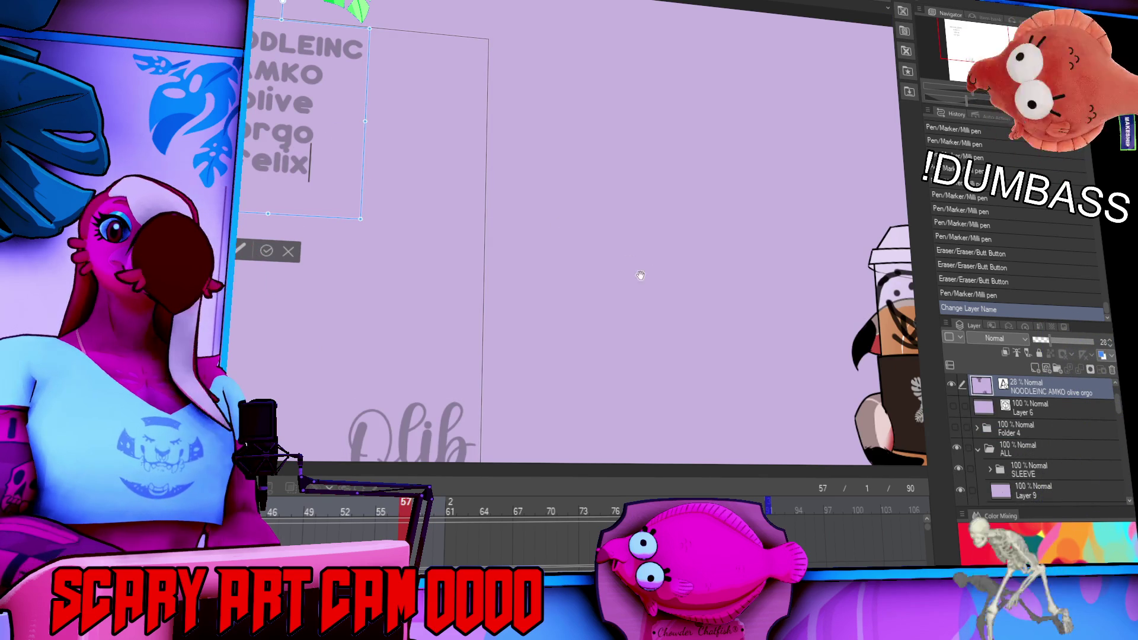
{"action": "left_click", "coordinate": [327, 105]}
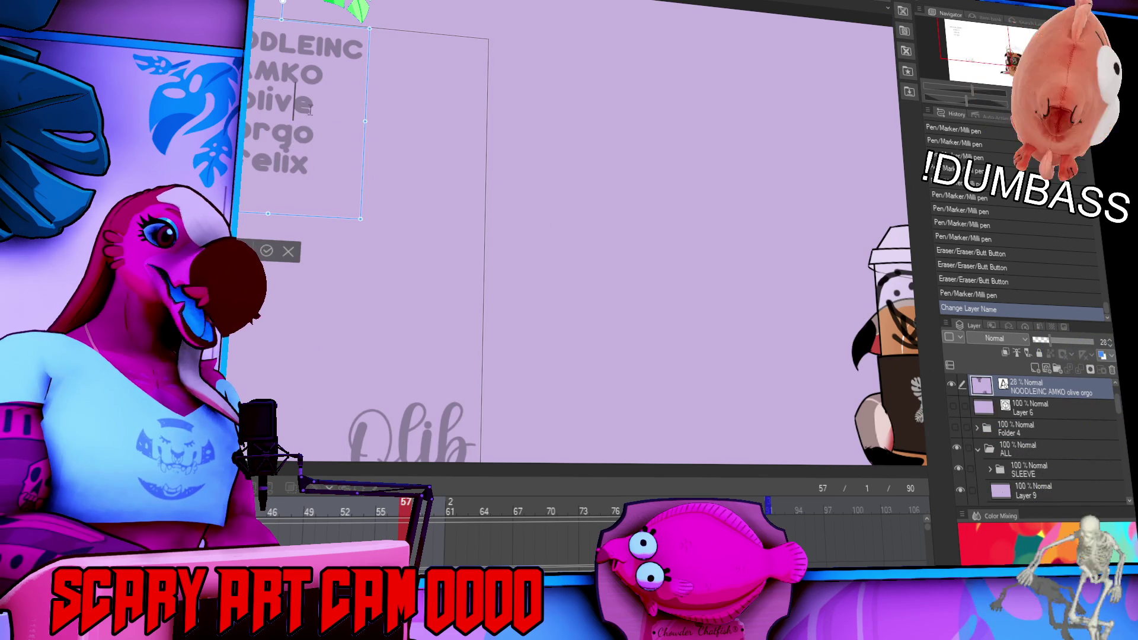
{"action": "left_click", "coordinate": [1034, 409]}
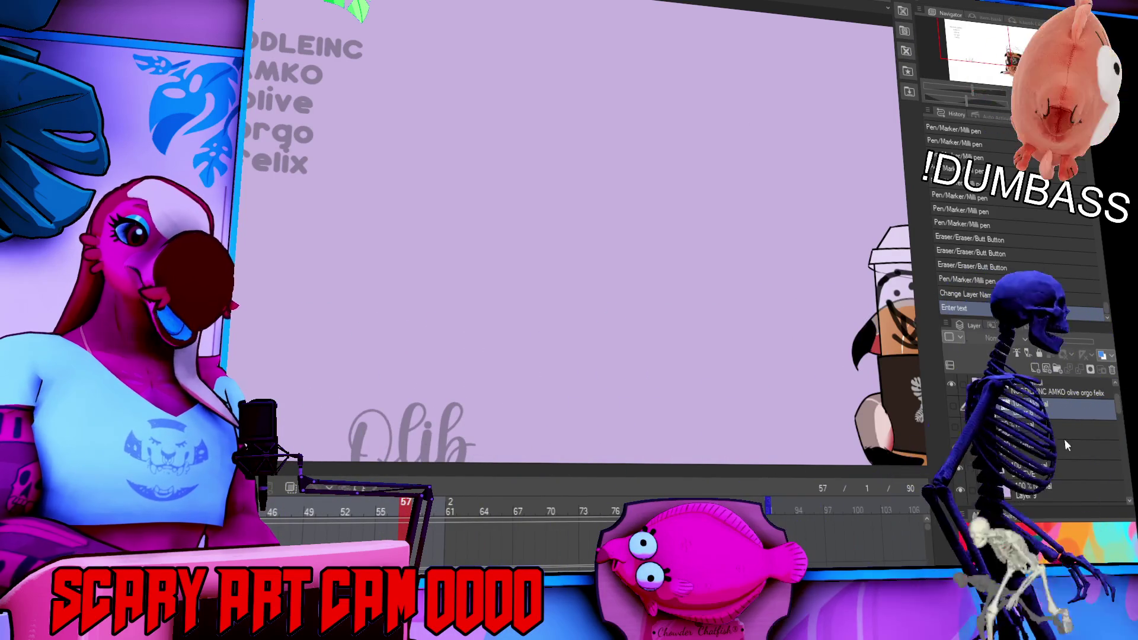
Hide the finished name layer in the Layer panel.
{"action": "scroll", "coordinate": [1032, 443], "scroll_direction": "down", "scroll_amount": 5}
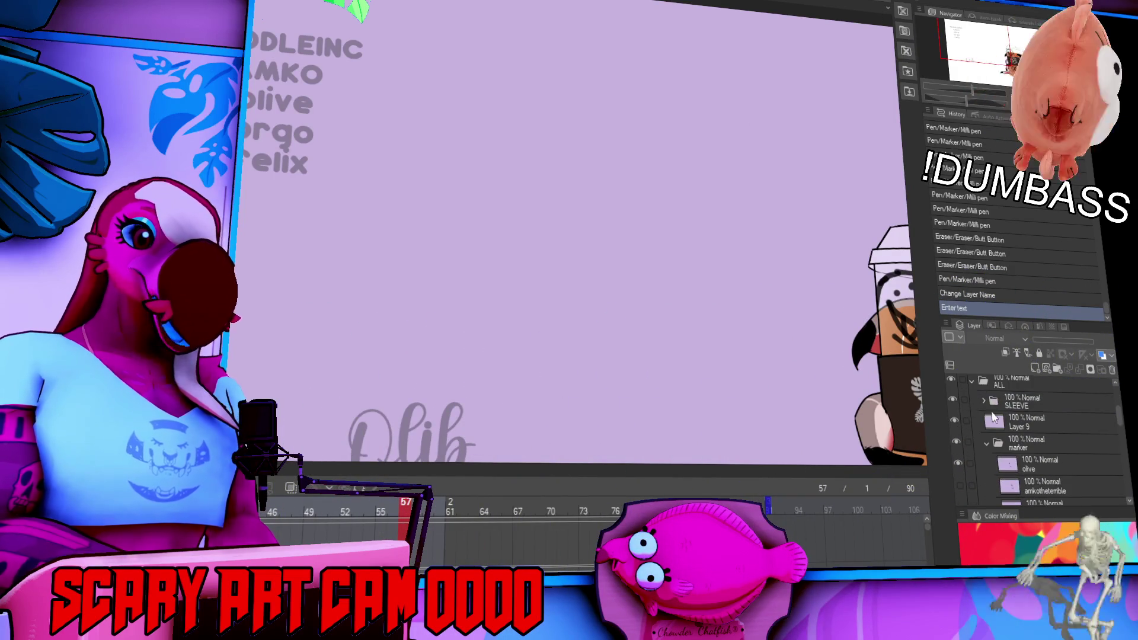
{"action": "left_click", "coordinate": [1036, 417]}
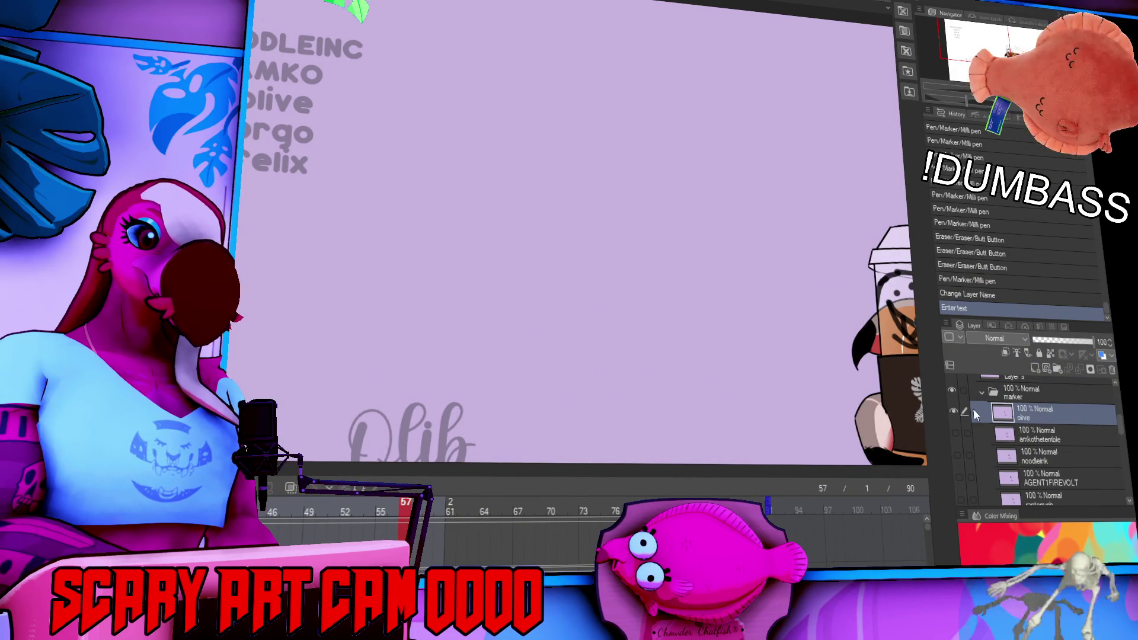
{"action": "left_click", "coordinate": [953, 410]}
Add a new empty raster layer above it, named after the next viewer.
{"action": "left_click", "coordinate": [1036, 369]}
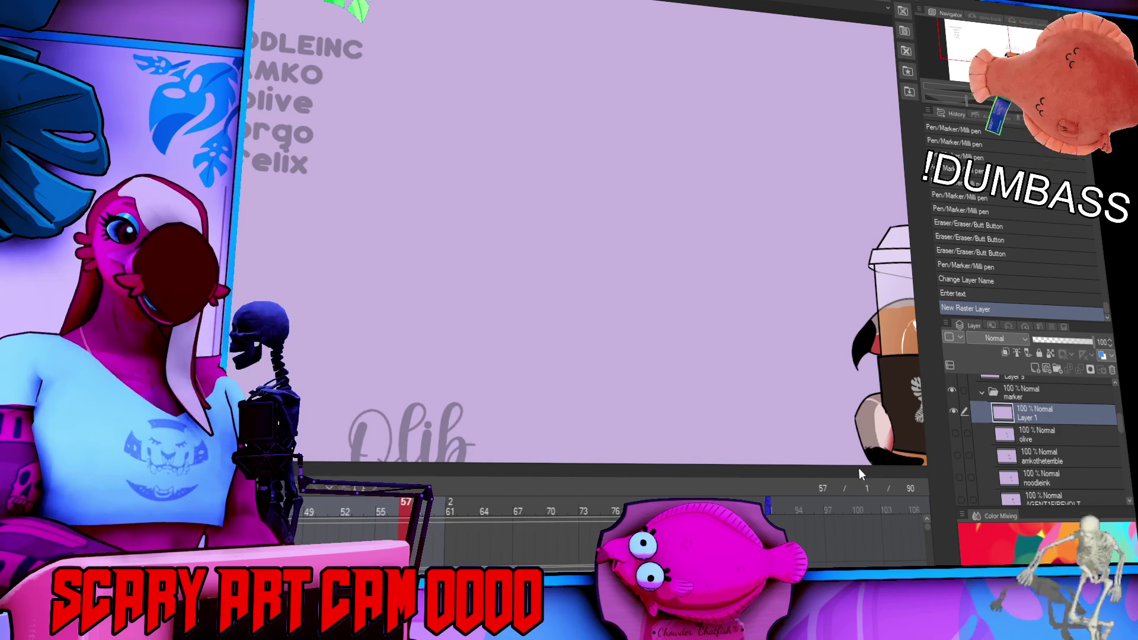
{"action": "double_click", "coordinate": [1034, 418]}
{"action": "type", "text": "orgo"}
{"action": "key", "text": "Return"}
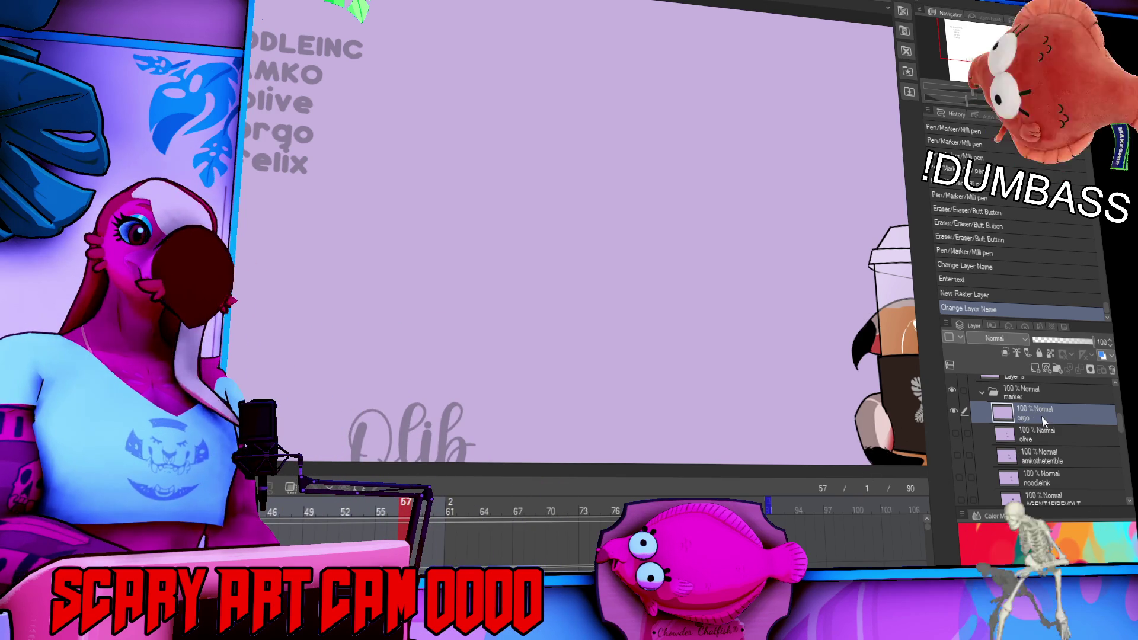
Bring the faded reference lettering into view and start editing it.
{"action": "left_click_drag", "start_coordinate": [569, 68], "coordinate": [602, 79]}
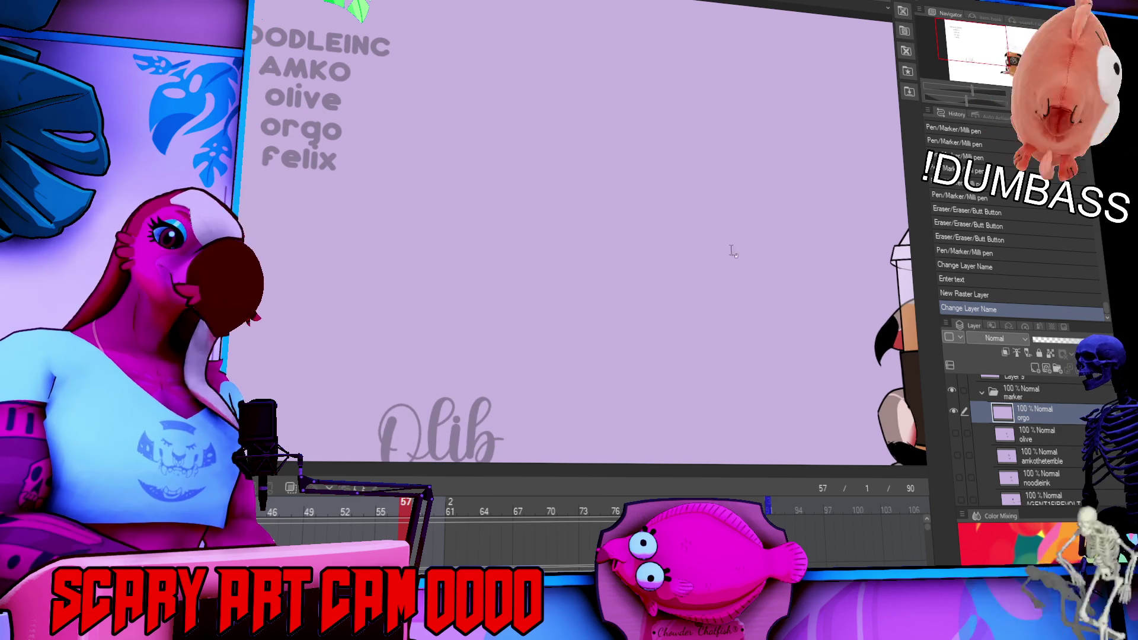
{"action": "left_click_drag", "start_coordinate": [693, 433], "coordinate": [723, 267]}
{"action": "left_click", "coordinate": [475, 270]}
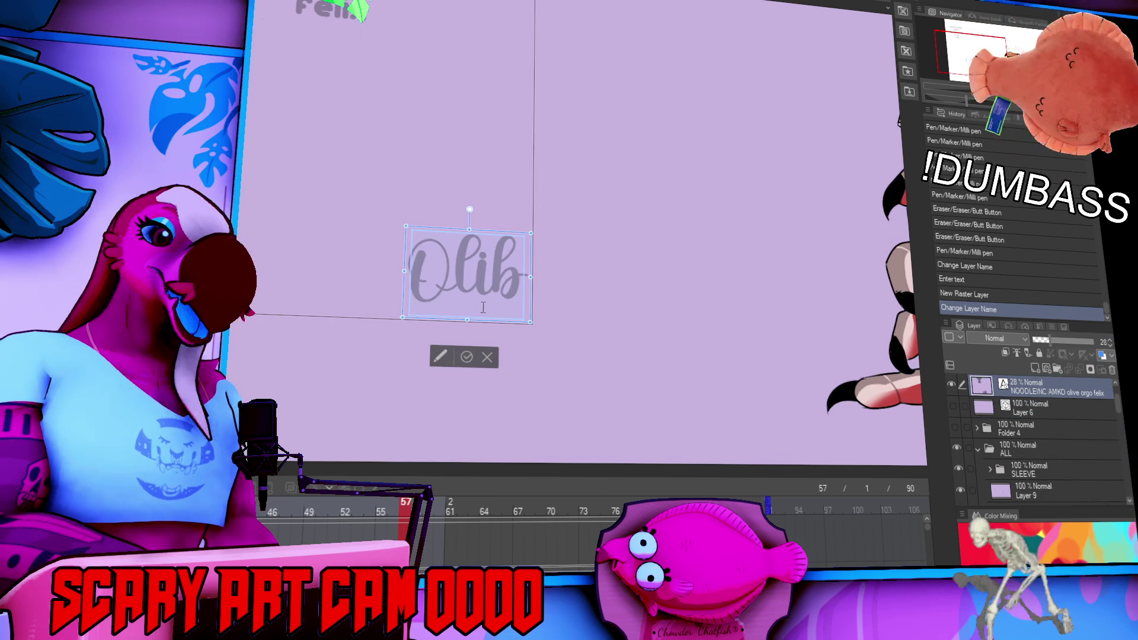
Replace the faded reference text with the next viewer's full name, capitalising the first letter.
{"action": "key", "text": "BackSpace"}
{"action": "key", "text": "BackSpace"}
{"action": "key", "text": "BackSpace"}
{"action": "type", "text": "orgo Stevani"}
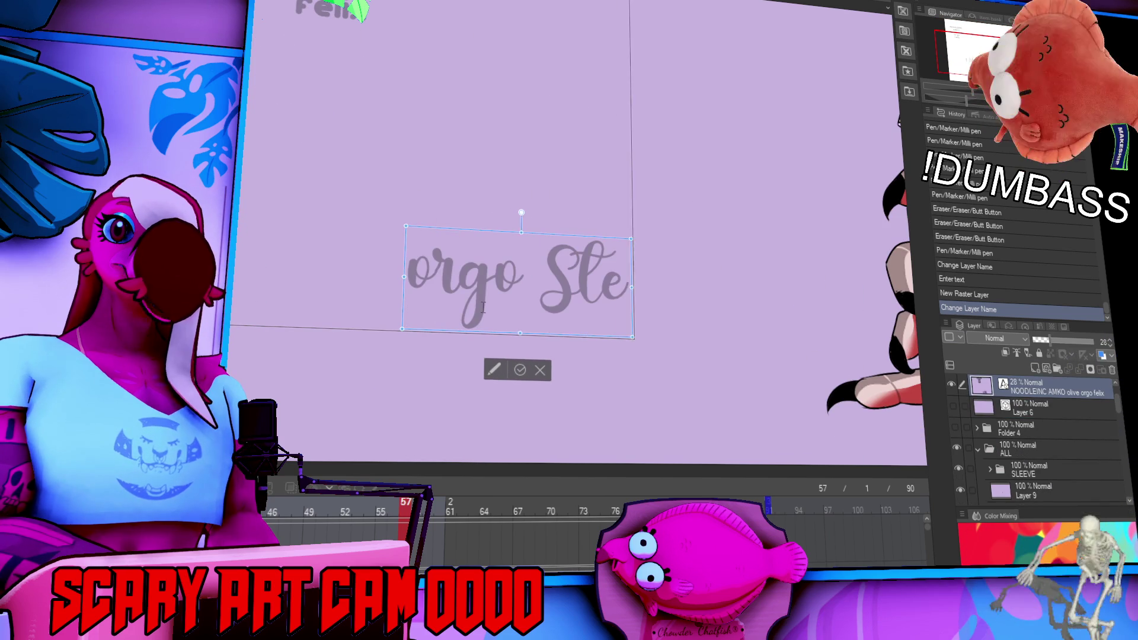
{"action": "left_click", "coordinate": [397, 271]}
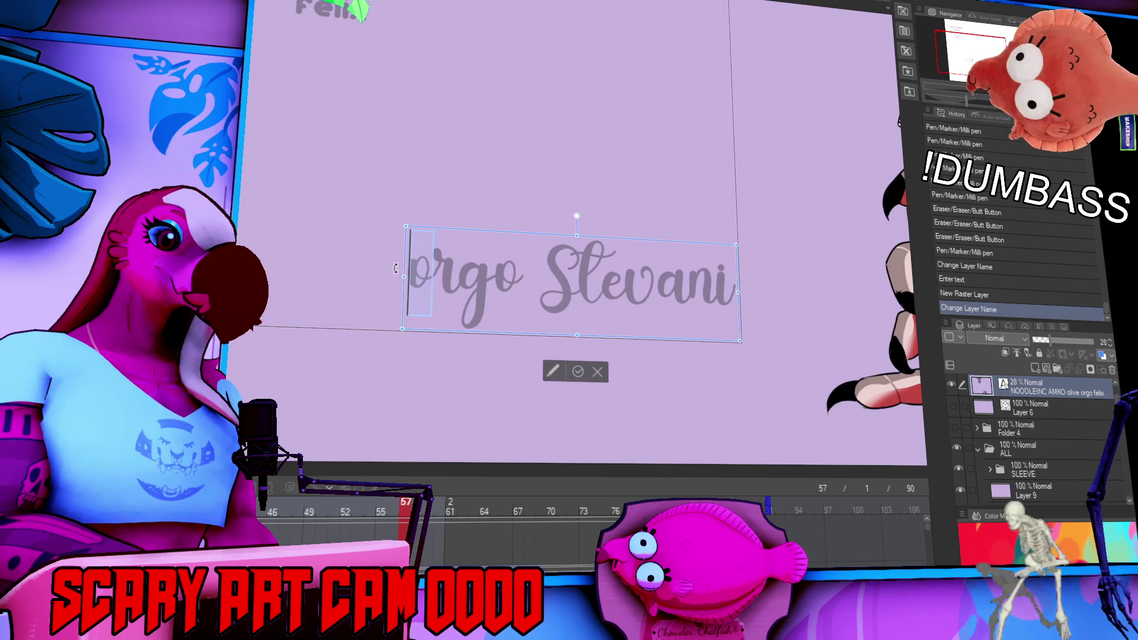
{"action": "type", "text": "O"}
{"action": "key", "text": "Escape"}
{"action": "left_click_drag", "start_coordinate": [837, 367], "coordinate": [788, 362]}
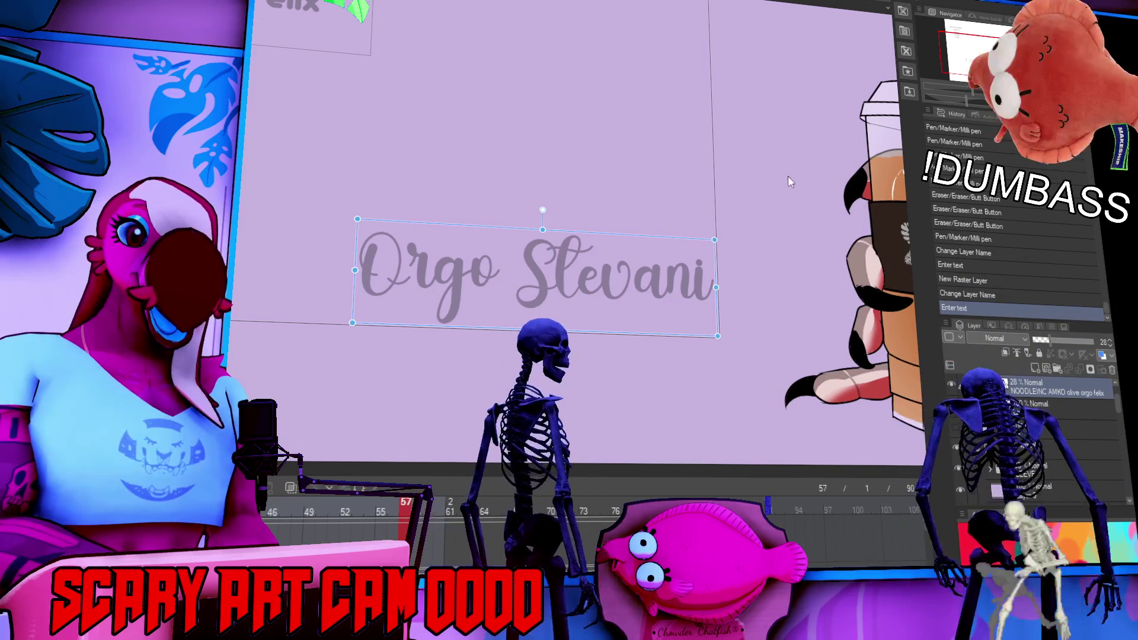
{"action": "scroll", "coordinate": [533, 237], "scroll_direction": "down", "scroll_amount": 5}
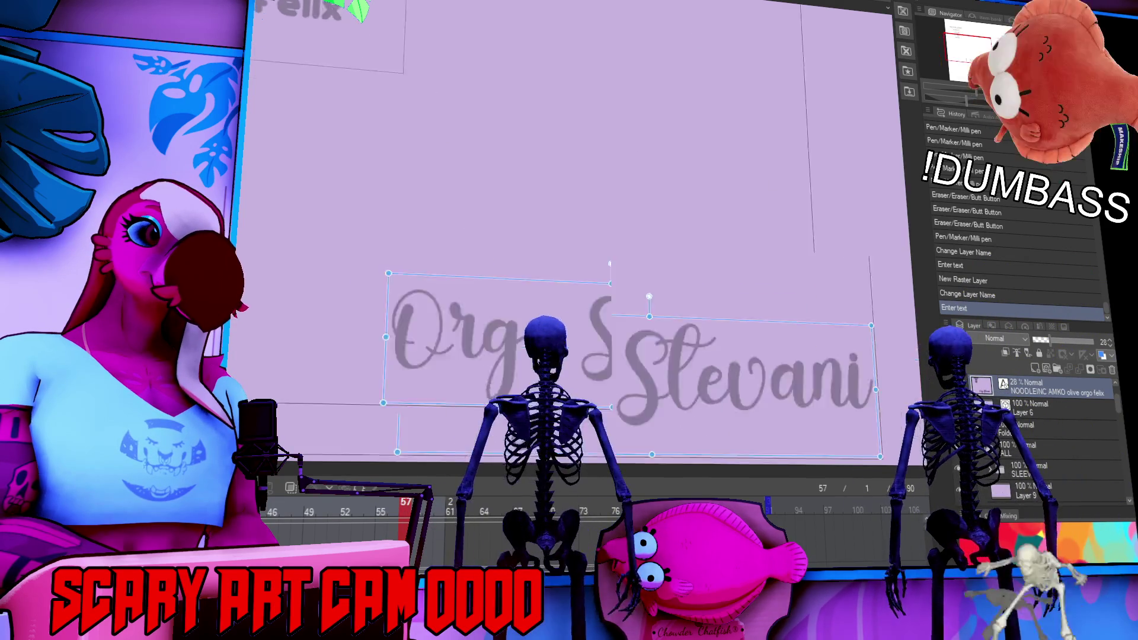
{"action": "left_click_drag", "start_coordinate": [996, 45], "coordinate": [995, 28]}
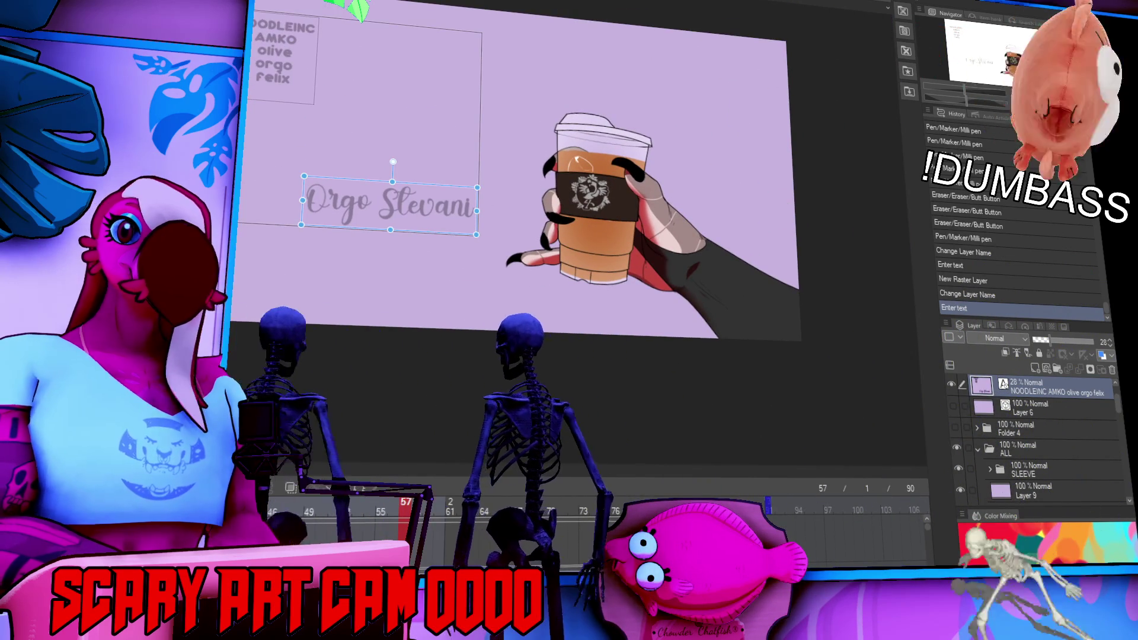
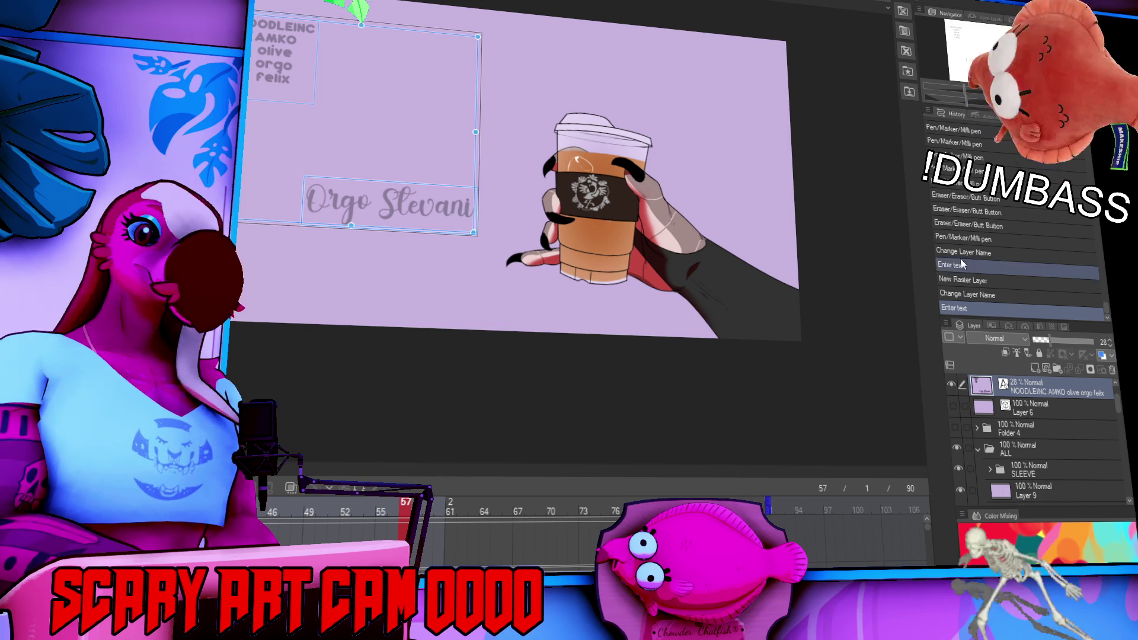
Replace the guide caption with 'Organ Stephanie' and nudge it slightly left and down.
{"action": "left_click", "coordinate": [359, 198]}
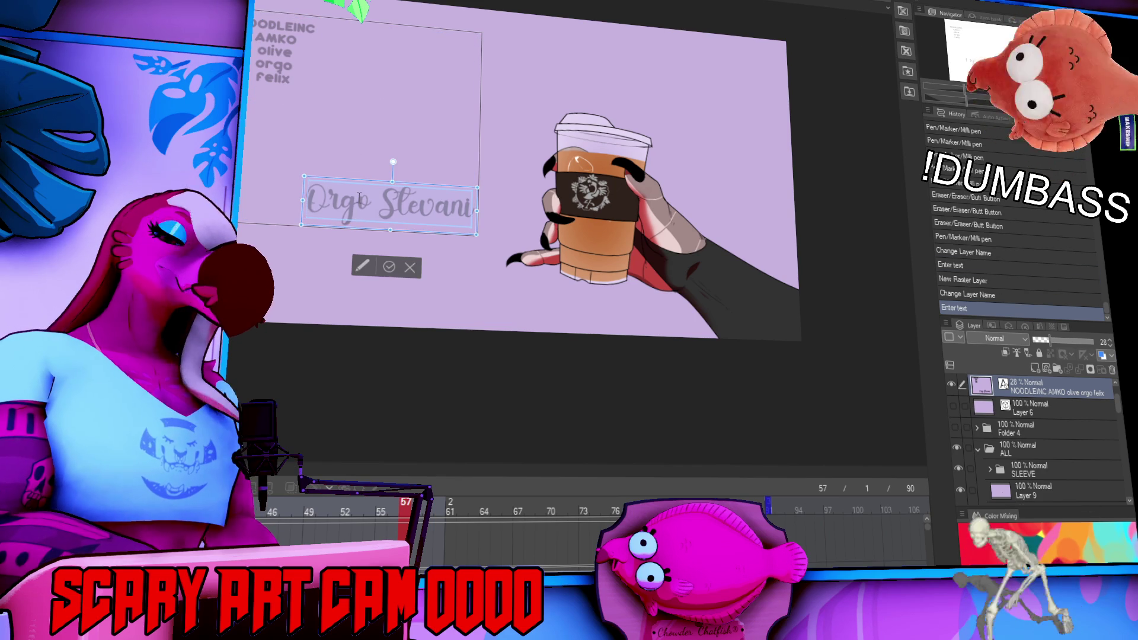
{"action": "key", "text": "ctrl+a"}
{"action": "type", "text": "Organ Stephanie"}
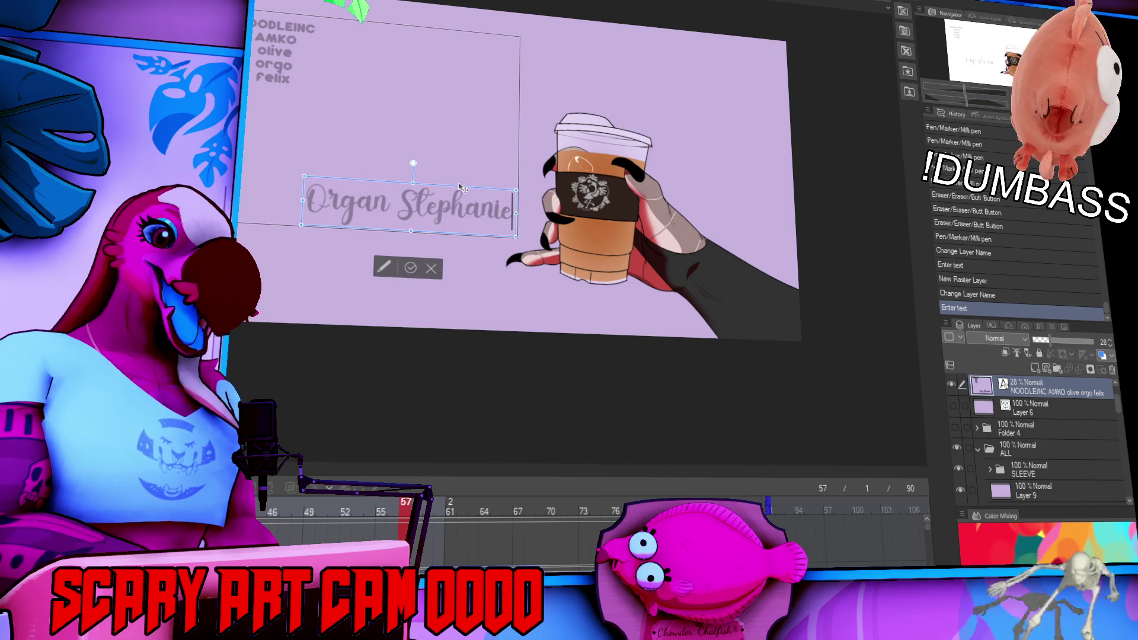
{"action": "left_click_drag", "start_coordinate": [461, 188], "coordinate": [444, 196]}
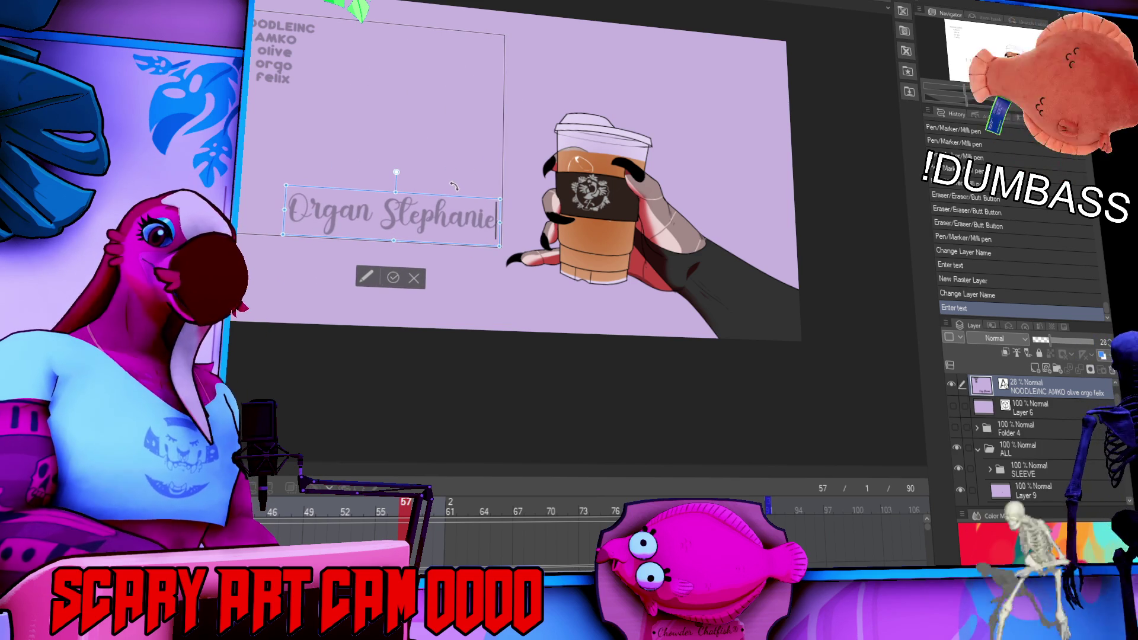
{"action": "left_click", "coordinate": [1083, 438]}
Select the orgo layer inside the marker folder.
{"action": "scroll", "coordinate": [1056, 450], "scroll_direction": "down", "scroll_amount": 3}
{"action": "scroll", "coordinate": [1040, 449], "scroll_direction": "up", "scroll_amount": 3}
{"action": "scroll", "coordinate": [1032, 427], "scroll_direction": "up", "scroll_amount": 5}
{"action": "left_click", "coordinate": [1032, 418]}
{"action": "scroll", "coordinate": [1032, 415], "scroll_direction": "up", "scroll_amount": 3}
{"action": "left_click", "coordinate": [1029, 414]}
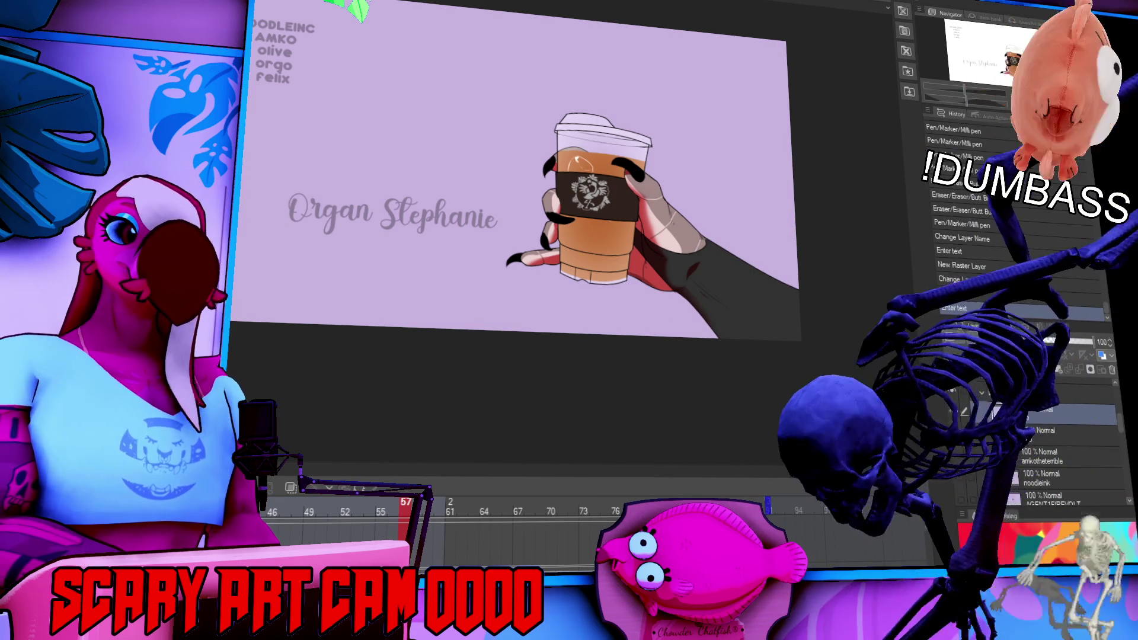
{"action": "scroll", "coordinate": [657, 242], "scroll_direction": "up", "scroll_amount": 5}
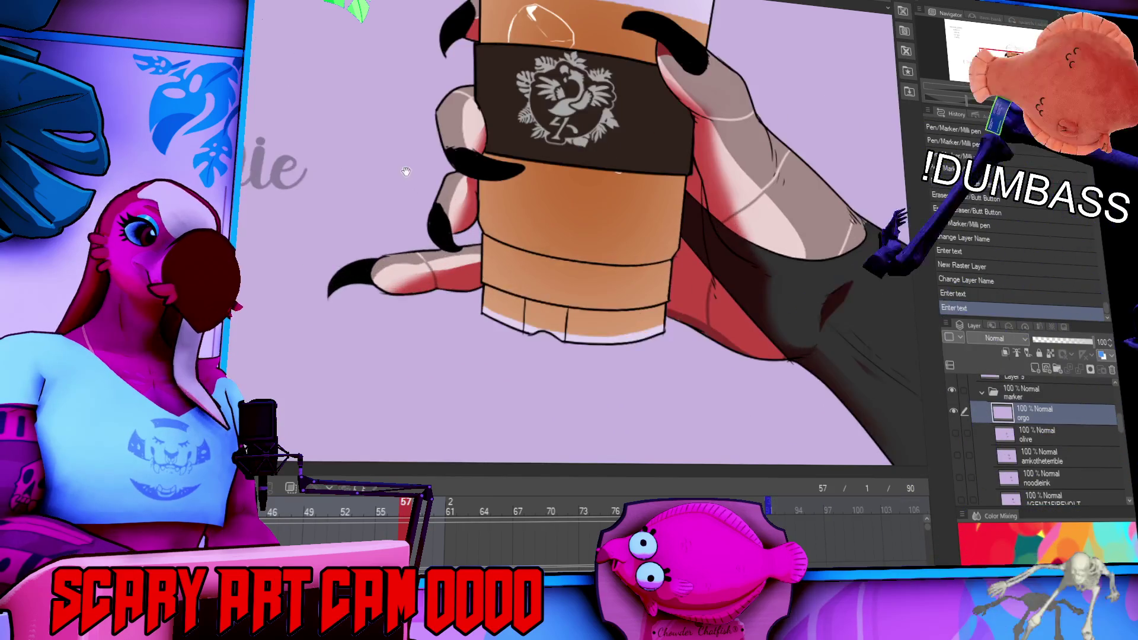
Sketch a vertical line and a curved line inside the cup, redrawing them several times.
{"action": "mouse_move", "coordinate": [656, 242]}
{"action": "left_mouse_down"}
{"action": "mouse_move", "coordinate": [750, 268]}
{"action": "mouse_move", "coordinate": [695, 287]}
{"action": "mouse_move", "coordinate": [524, 392]}
{"action": "left_mouse_up"}
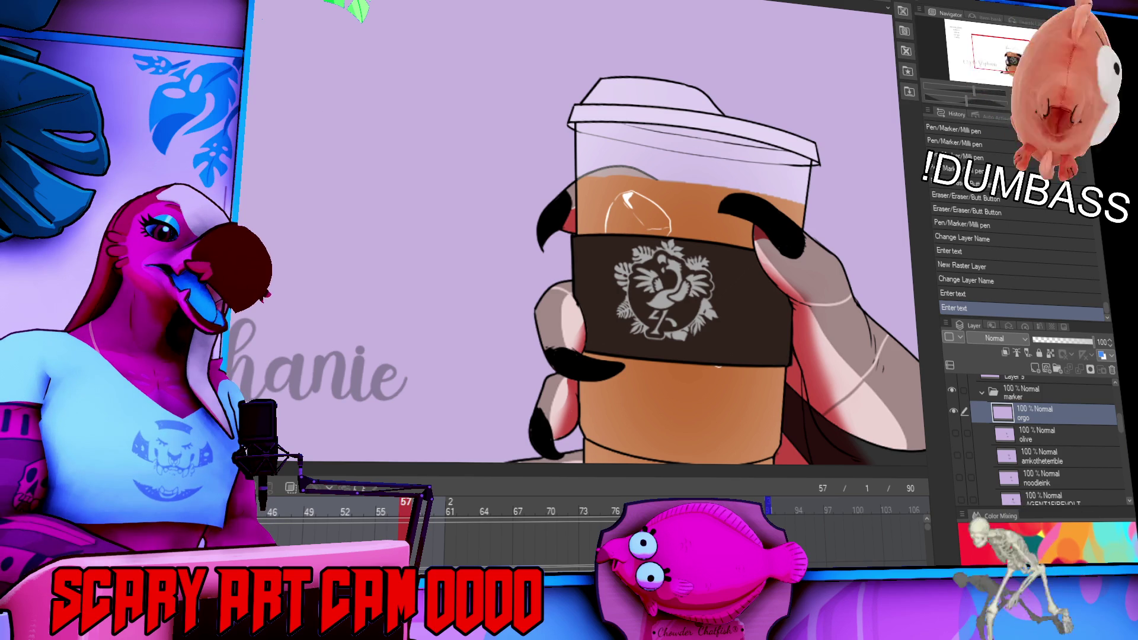
{"action": "left_click_drag", "start_coordinate": [650, 150], "coordinate": [653, 188]}
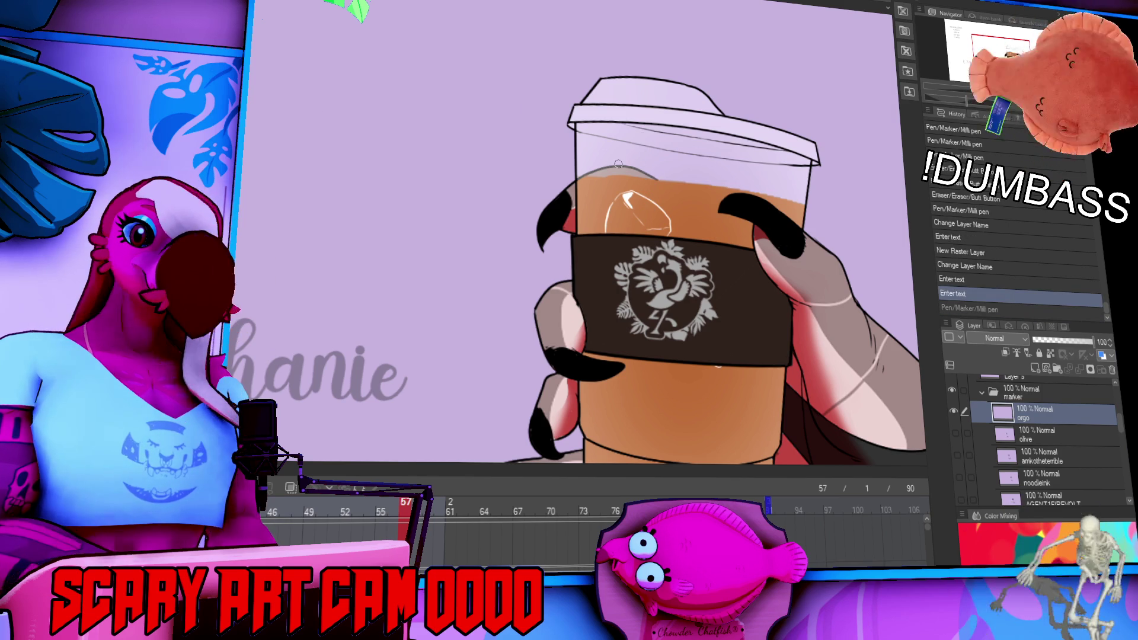
{"action": "key", "text": "ctrl+z"}
{"action": "left_click_drag", "start_coordinate": [593, 191], "coordinate": [653, 217]}
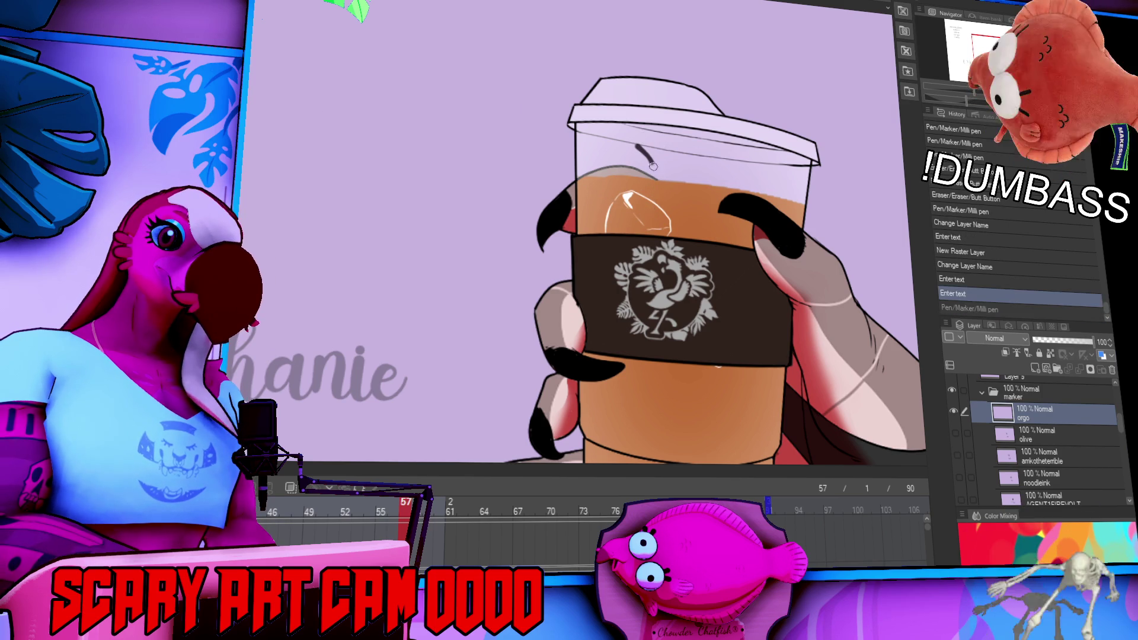
{"action": "key", "text": "ctrl+z"}
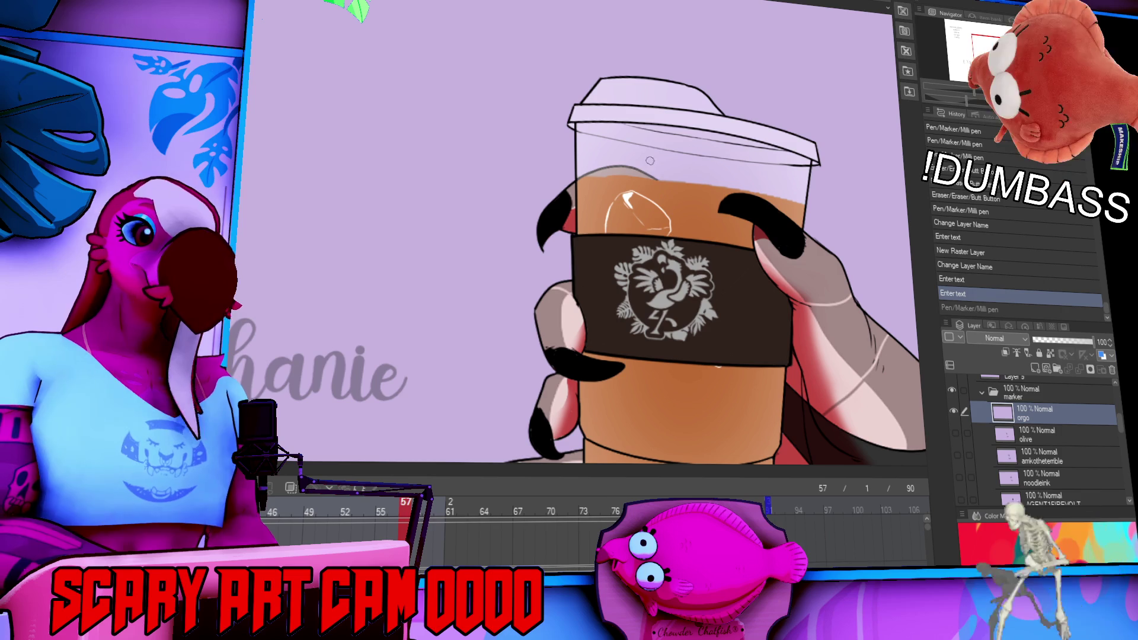
{"action": "left_click_drag", "start_coordinate": [649, 140], "coordinate": [667, 214]}
{"action": "left_click_drag", "start_coordinate": [602, 184], "coordinate": [664, 216]}
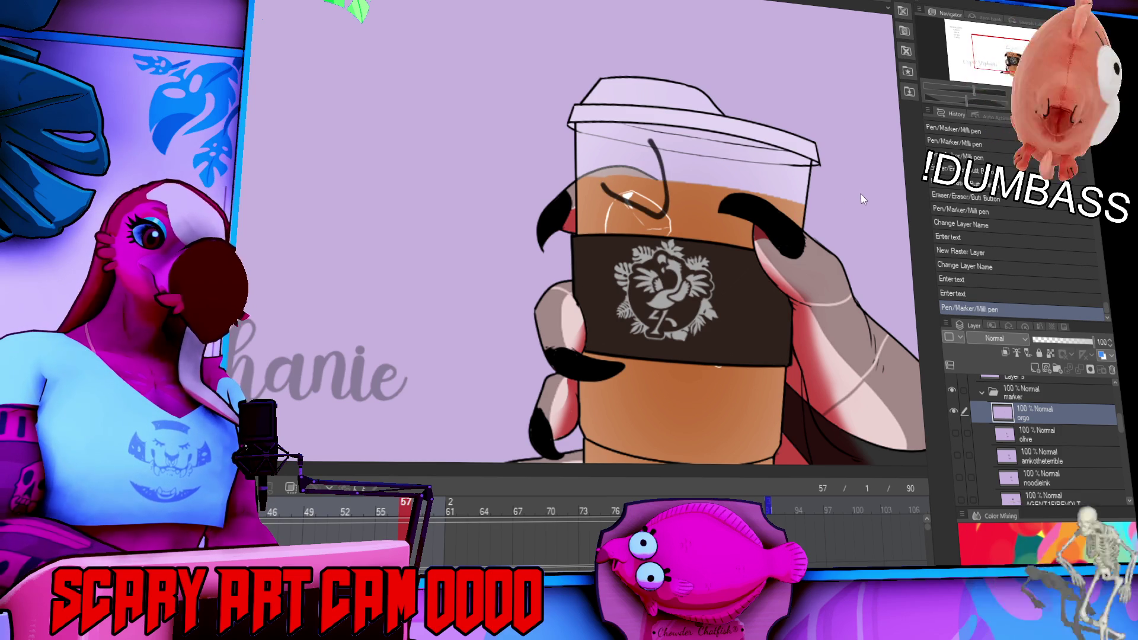
{"action": "key", "text": "ctrl+z"}
{"action": "key", "text": "ctrl+z"}
{"action": "left_click_drag", "start_coordinate": [650, 139], "coordinate": [664, 210]}
{"action": "left_click_drag", "start_coordinate": [592, 178], "coordinate": [653, 210]}
{"action": "key", "text": "ctrl+z"}
{"action": "key", "text": "ctrl+z"}
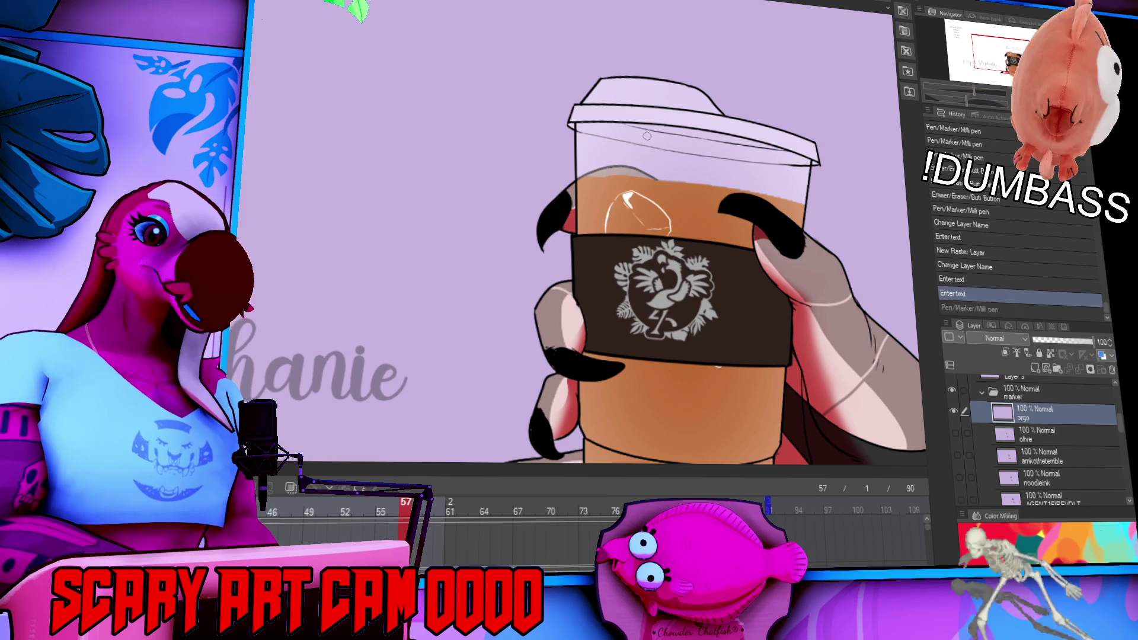
{"action": "left_click_drag", "start_coordinate": [647, 135], "coordinate": [658, 207]}
{"action": "left_click_drag", "start_coordinate": [587, 181], "coordinate": [655, 207]}
{"action": "key", "text": "ctrl+z"}
{"action": "key", "text": "ctrl+z"}
{"action": "left_click_drag", "start_coordinate": [649, 137], "coordinate": [665, 209]}
{"action": "left_click_drag", "start_coordinate": [593, 184], "coordinate": [661, 210]}
{"action": "key", "text": "ctrl+z"}
{"action": "key", "text": "ctrl+z"}
{"action": "left_click_drag", "start_coordinate": [651, 135], "coordinate": [668, 210]}
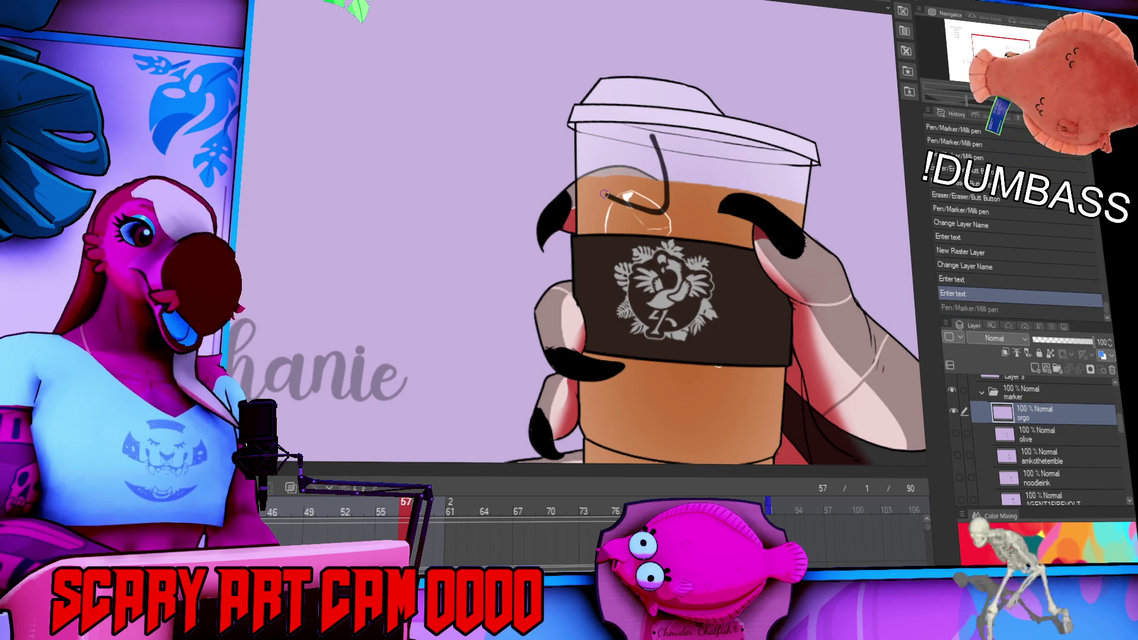
{"action": "left_click_drag", "start_coordinate": [595, 189], "coordinate": [663, 211]}
Draw the doodle head's zigzag outline below the lid with a swirl underneath.
{"action": "left_click_drag", "start_coordinate": [768, 253], "coordinate": [778, 257]}
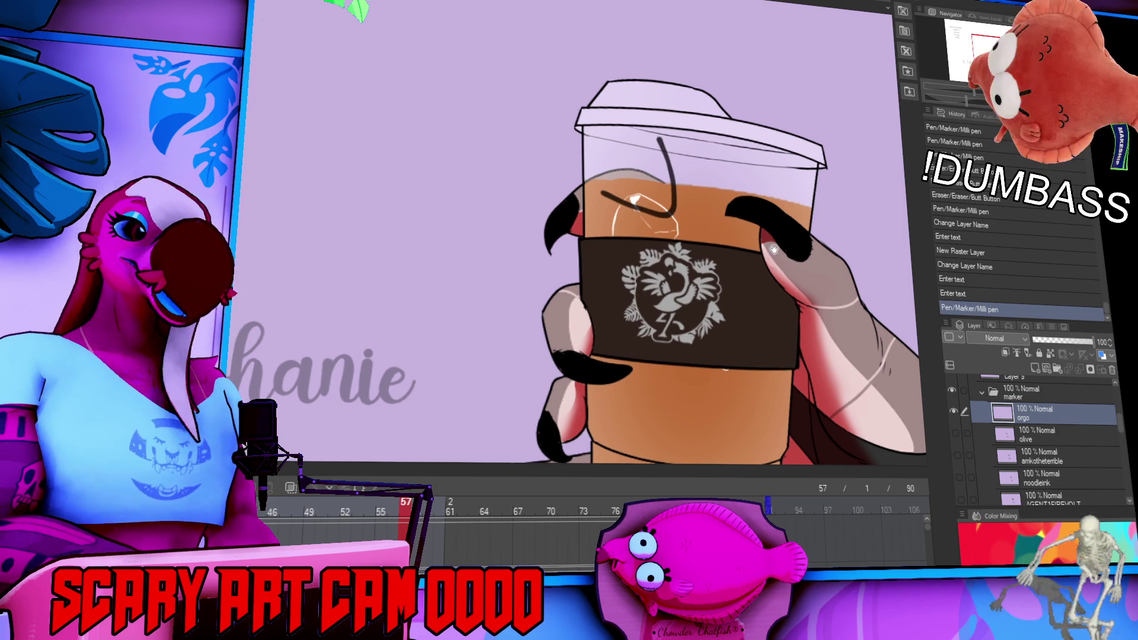
{"action": "key", "text": "ctrl+z"}
{"action": "left_click_drag", "start_coordinate": [595, 161], "coordinate": [673, 154]}
{"action": "key", "text": "ctrl+z"}
{"action": "key", "text": "ctrl+z"}
{"action": "mouse_move", "coordinate": [585, 183]}
{"action": "left_mouse_down"}
{"action": "mouse_move", "coordinate": [604, 145]}
{"action": "mouse_move", "coordinate": [666, 142]}
{"action": "left_mouse_up"}
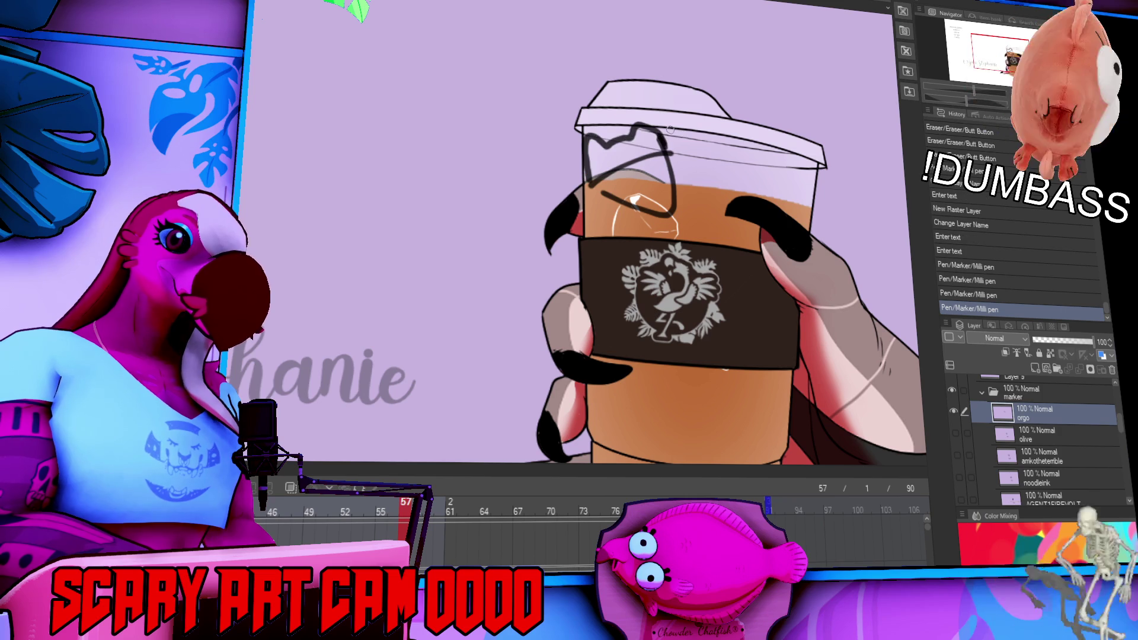
{"action": "mouse_move", "coordinate": [607, 168]}
{"action": "left_mouse_down"}
{"action": "mouse_move", "coordinate": [617, 160]}
{"action": "mouse_move", "coordinate": [635, 195]}
{"action": "mouse_move", "coordinate": [653, 194]}
{"action": "mouse_move", "coordinate": [628, 187]}
{"action": "mouse_move", "coordinate": [672, 190]}
{"action": "left_mouse_up"}
{"action": "left_click", "coordinate": [620, 176]}
{"action": "key", "text": "ctrl+z"}
{"action": "key", "text": "ctrl+z"}
{"action": "key", "text": "ctrl+z"}
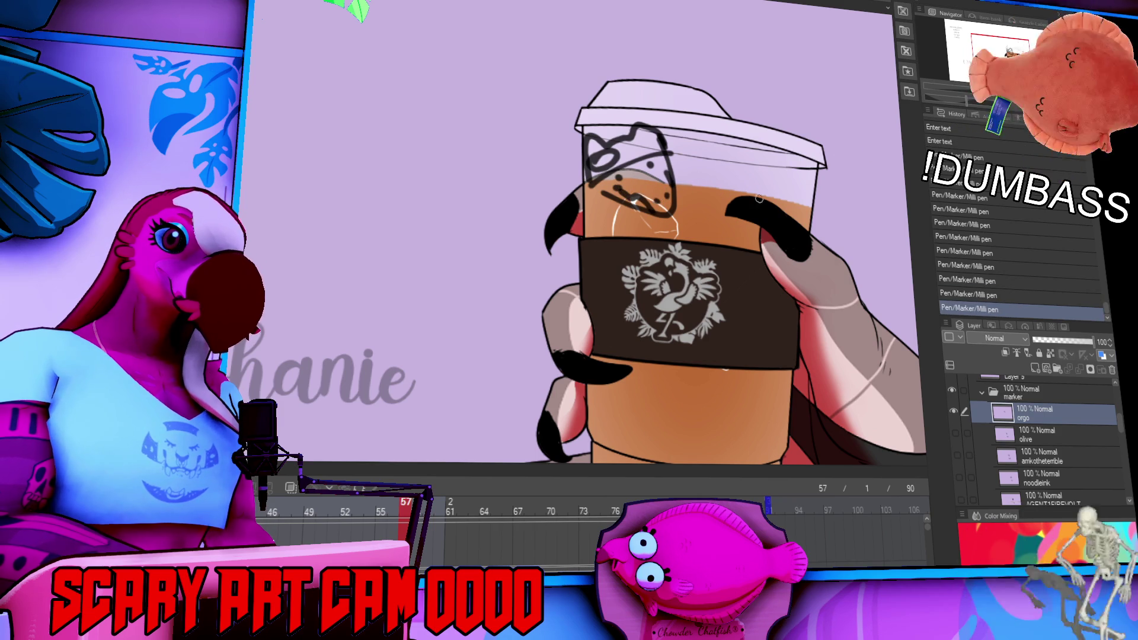
Add strokes along the cup's left edge and the face, then erase stray marks.
{"action": "left_click_drag", "start_coordinate": [587, 183], "coordinate": [596, 232]}
{"action": "left_click_drag", "start_coordinate": [673, 202], "coordinate": [686, 232]}
{"action": "key", "text": "ctrl+z"}
{"action": "left_click_drag", "start_coordinate": [751, 263], "coordinate": [753, 245]}
{"action": "key", "text": "e"}
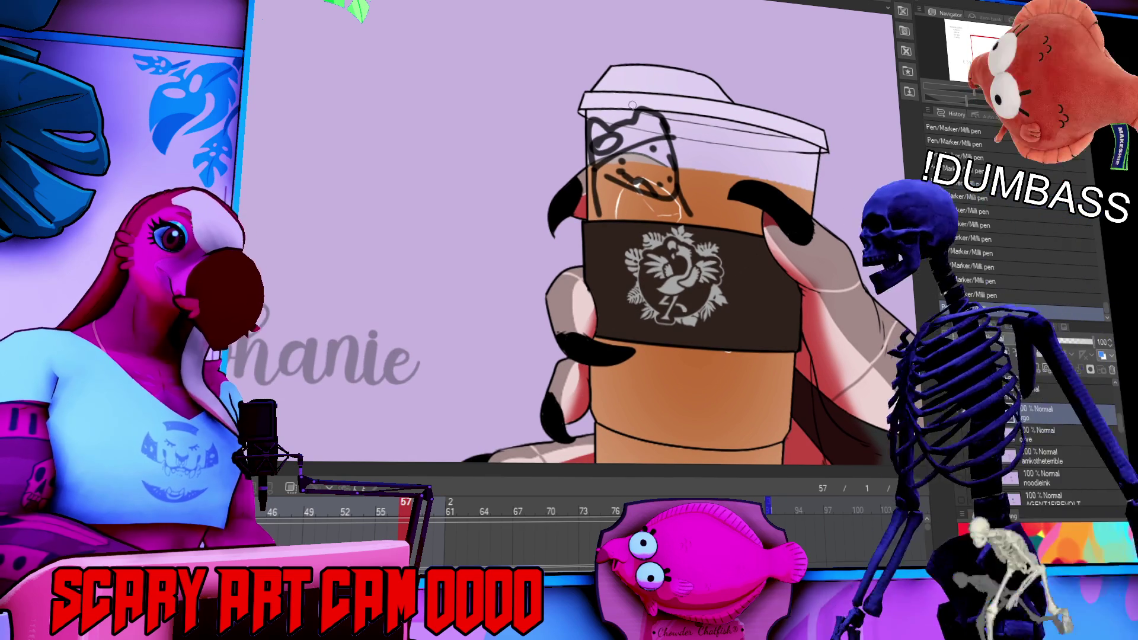
{"action": "left_click_drag", "start_coordinate": [356, 177], "coordinate": [347, 185]}
{"action": "left_click_drag", "start_coordinate": [273, 298], "coordinate": [620, 207]}
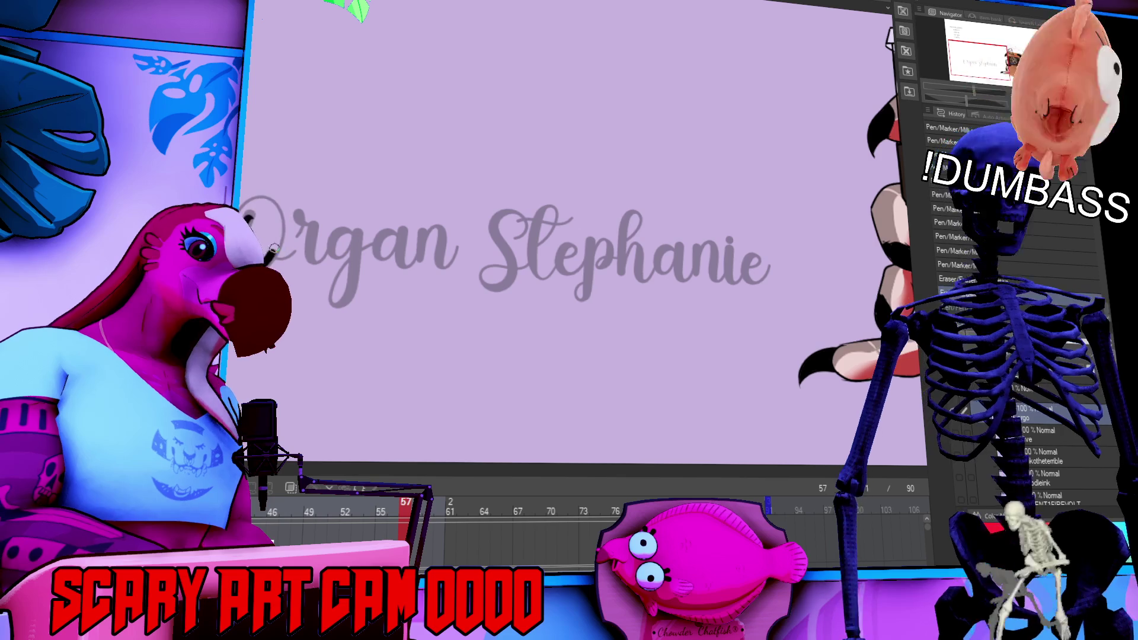
Trace the O, r, g, a and n of 'Organ' in black.
{"action": "key", "text": "ctrl+z"}
{"action": "key", "text": "ctrl+y"}
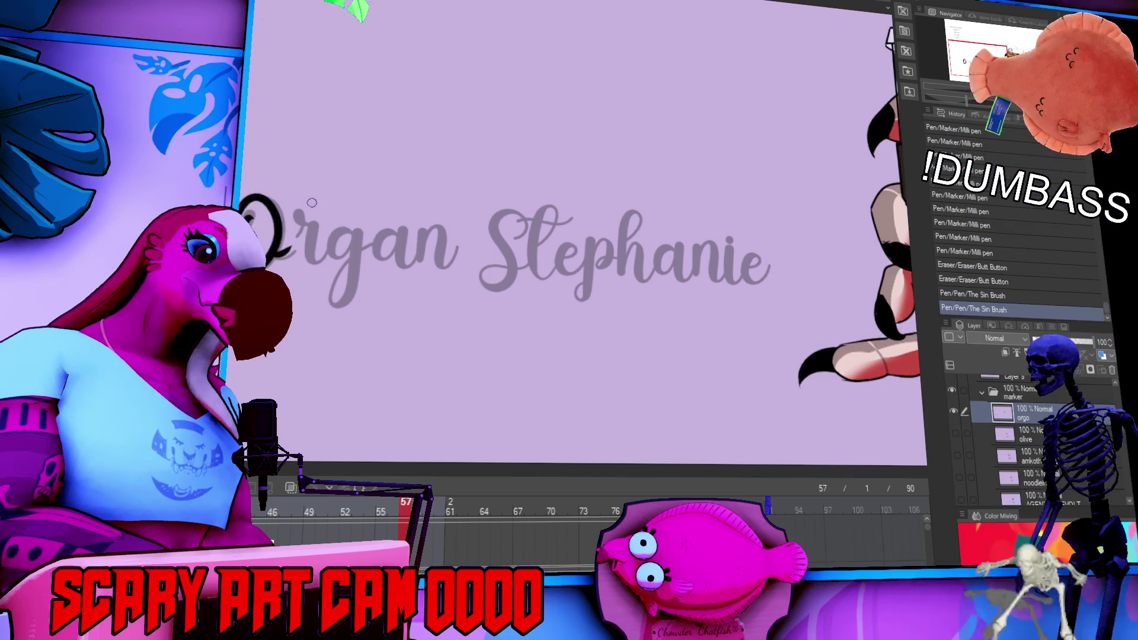
{"action": "key", "text": "ctrl+y"}
{"action": "mouse_move", "coordinate": [295, 236]}
{"action": "left_mouse_down"}
{"action": "mouse_move", "coordinate": [315, 261]}
{"action": "mouse_move", "coordinate": [341, 252]}
{"action": "mouse_move", "coordinate": [333, 300]}
{"action": "left_mouse_up"}
{"action": "mouse_move", "coordinate": [397, 234]}
{"action": "left_mouse_down"}
{"action": "mouse_move", "coordinate": [388, 238]}
{"action": "mouse_move", "coordinate": [410, 232]}
{"action": "mouse_move", "coordinate": [418, 266]}
{"action": "left_mouse_up"}
{"action": "mouse_move", "coordinate": [418, 255]}
{"action": "left_mouse_down"}
{"action": "mouse_move", "coordinate": [431, 231]}
{"action": "mouse_move", "coordinate": [460, 267]}
{"action": "left_mouse_up"}
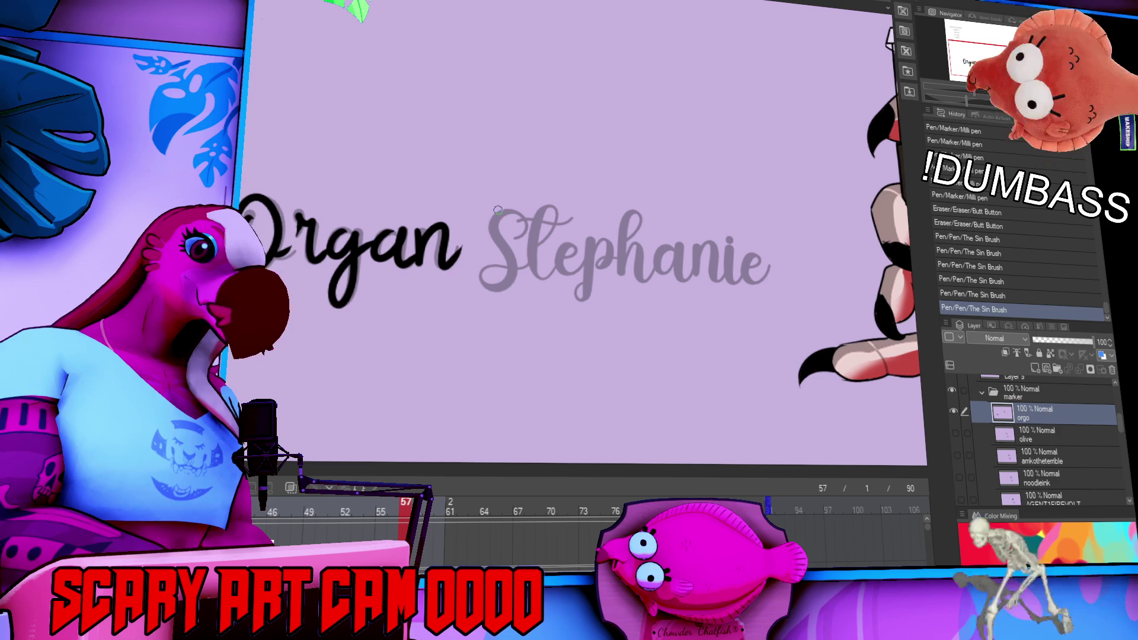
Trace 'Stephanie' in black, including the crossed t, and lasso the 'Organ' lettering.
{"action": "mouse_move", "coordinate": [516, 237]}
{"action": "left_mouse_down"}
{"action": "mouse_move", "coordinate": [482, 286]}
{"action": "mouse_move", "coordinate": [511, 278]}
{"action": "left_mouse_up"}
{"action": "left_click_drag", "start_coordinate": [556, 203], "coordinate": [571, 261]}
{"action": "left_click_drag", "start_coordinate": [554, 223], "coordinate": [583, 217]}
{"action": "mouse_move", "coordinate": [558, 261]}
{"action": "left_mouse_down"}
{"action": "mouse_move", "coordinate": [563, 271]}
{"action": "mouse_move", "coordinate": [593, 249]}
{"action": "mouse_move", "coordinate": [593, 269]}
{"action": "mouse_move", "coordinate": [657, 285]}
{"action": "mouse_move", "coordinate": [698, 254]}
{"action": "mouse_move", "coordinate": [726, 259]}
{"action": "mouse_move", "coordinate": [741, 283]}
{"action": "mouse_move", "coordinate": [762, 258]}
{"action": "mouse_move", "coordinate": [781, 261]}
{"action": "left_mouse_up"}
{"action": "left_click_drag", "start_coordinate": [828, 306], "coordinate": [787, 348]}
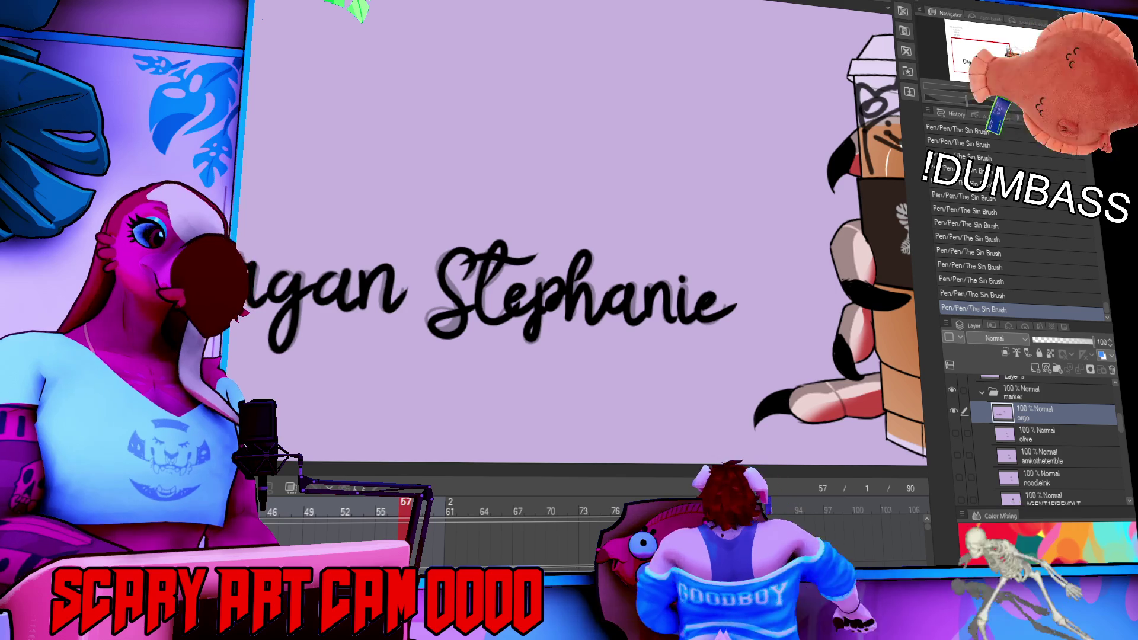
{"action": "mouse_move", "coordinate": [278, 356]}
{"action": "left_mouse_down"}
{"action": "mouse_move", "coordinate": [522, 329]}
{"action": "mouse_move", "coordinate": [425, 207]}
{"action": "mouse_move", "coordinate": [689, 201]}
{"action": "left_mouse_up"}
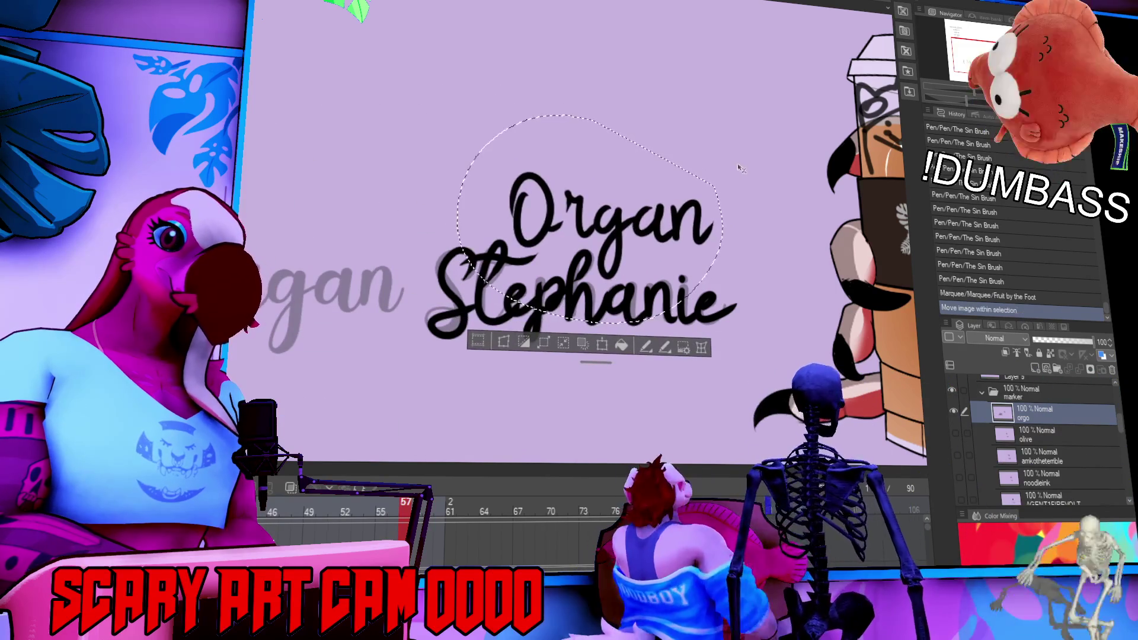
Move 'Organ' above 'Stephanie', then shrink, tilt and place both words on the cup.
{"action": "key", "text": "ctrl+d"}
{"action": "mouse_move", "coordinate": [728, 255]}
{"action": "left_mouse_down"}
{"action": "mouse_move", "coordinate": [686, 384]}
{"action": "mouse_move", "coordinate": [735, 231]}
{"action": "mouse_move", "coordinate": [308, 246]}
{"action": "mouse_move", "coordinate": [692, 343]}
{"action": "left_mouse_up"}
{"action": "key", "text": "ctrl+t"}
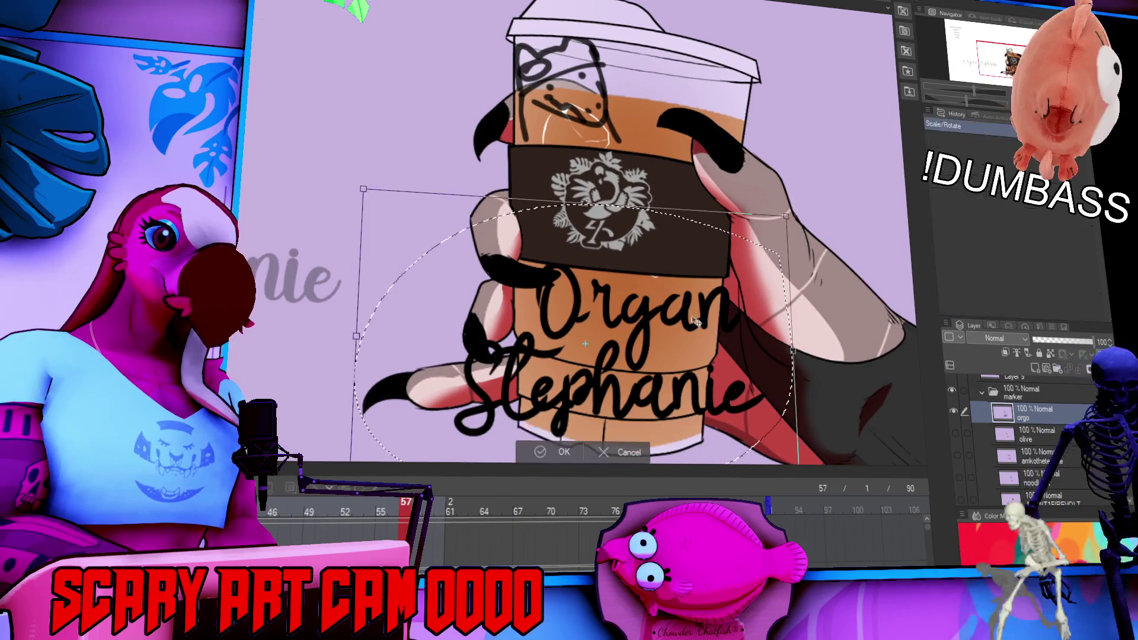
{"action": "left_click_drag", "start_coordinate": [784, 218], "coordinate": [679, 286]}
{"action": "mouse_move", "coordinate": [626, 372]}
{"action": "left_mouse_down"}
{"action": "mouse_move", "coordinate": [689, 330]}
{"action": "mouse_move", "coordinate": [693, 339]}
{"action": "left_mouse_up"}
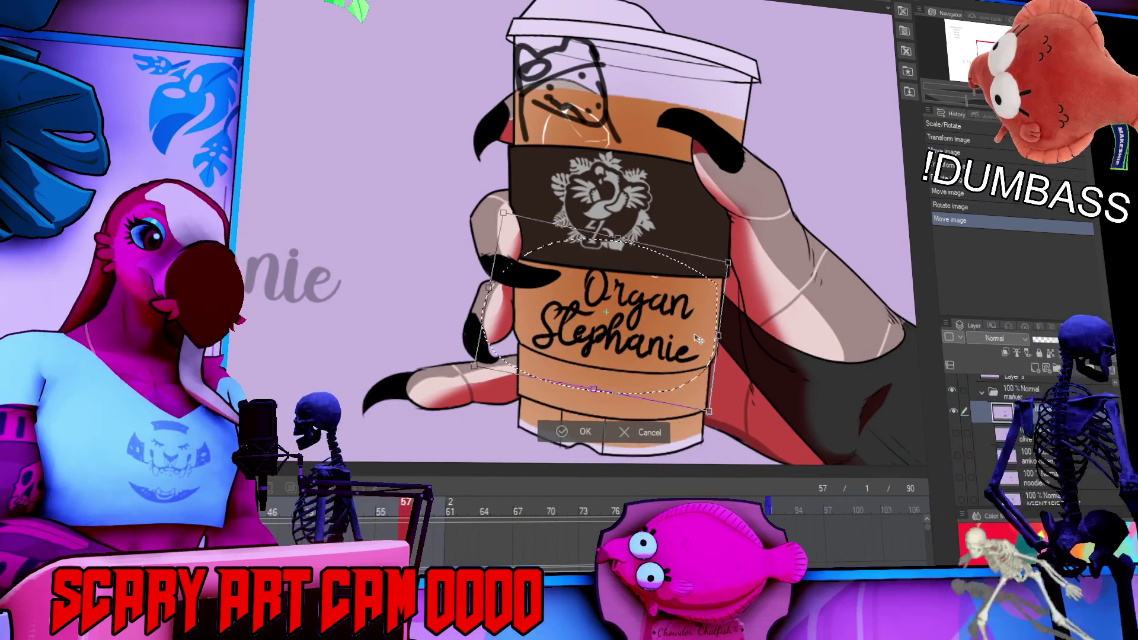
{"action": "key", "text": "Return"}
{"action": "key", "text": "ctrl+d"}
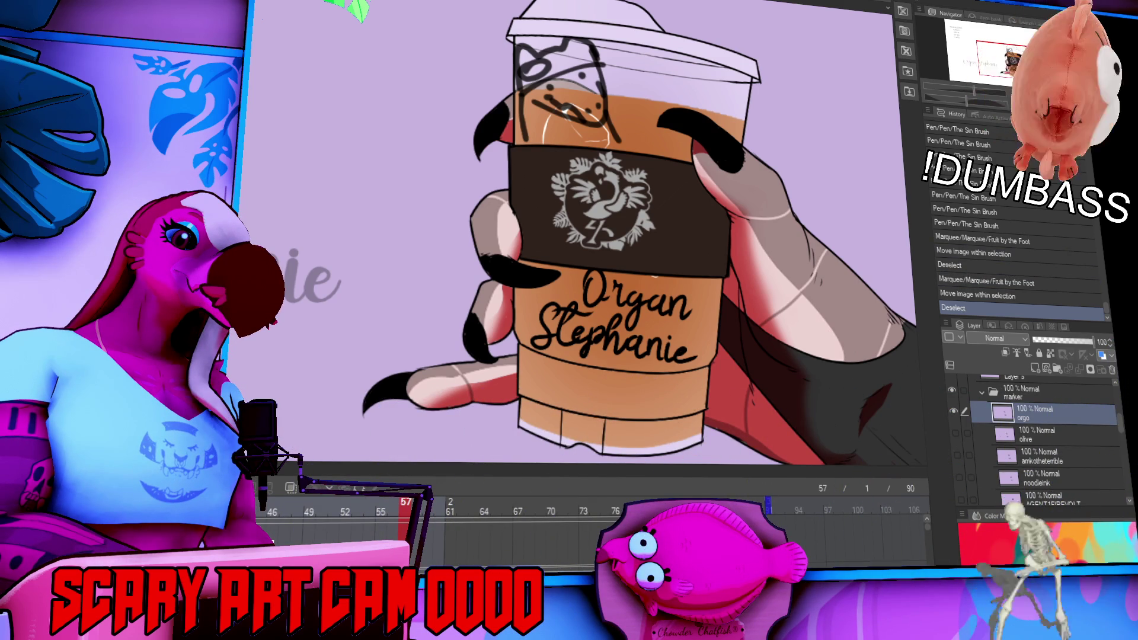
Touch up the lettering near the S of Stephanie and the end of 'Organ'.
{"action": "left_click_drag", "start_coordinate": [539, 325], "coordinate": [541, 341]}
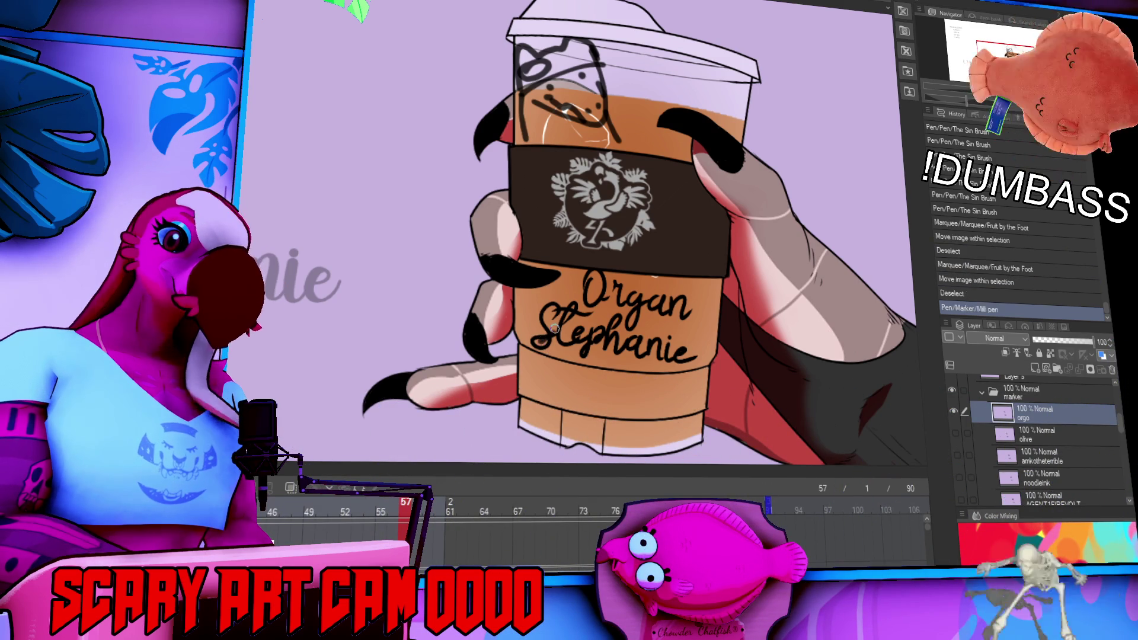
{"action": "key", "text": "ctrl+z"}
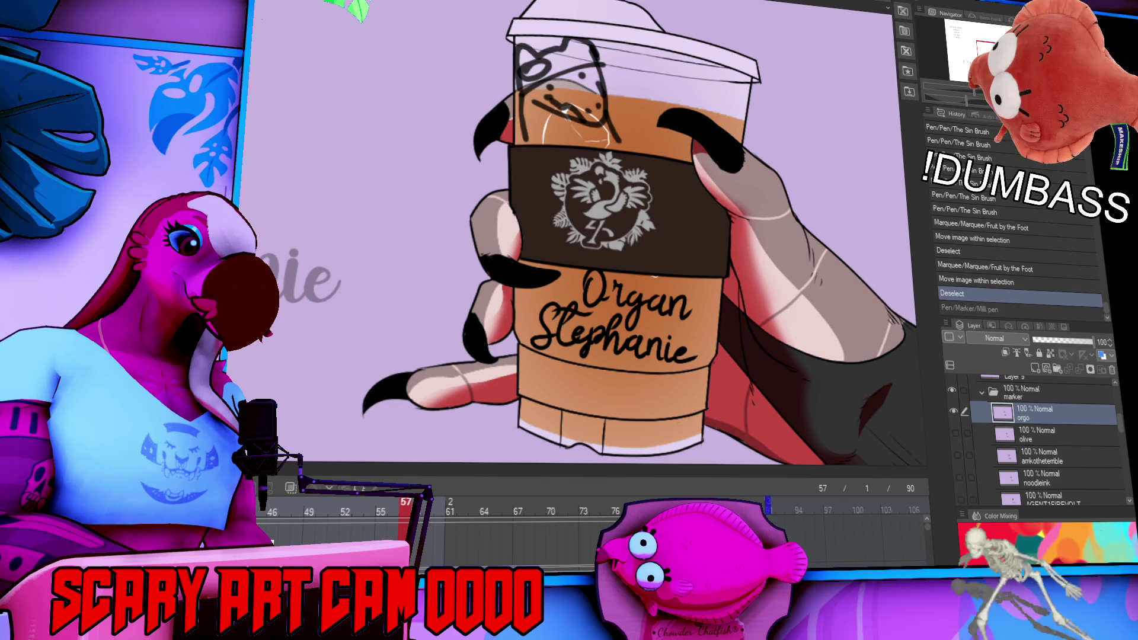
{"action": "key", "text": "ctrl+y"}
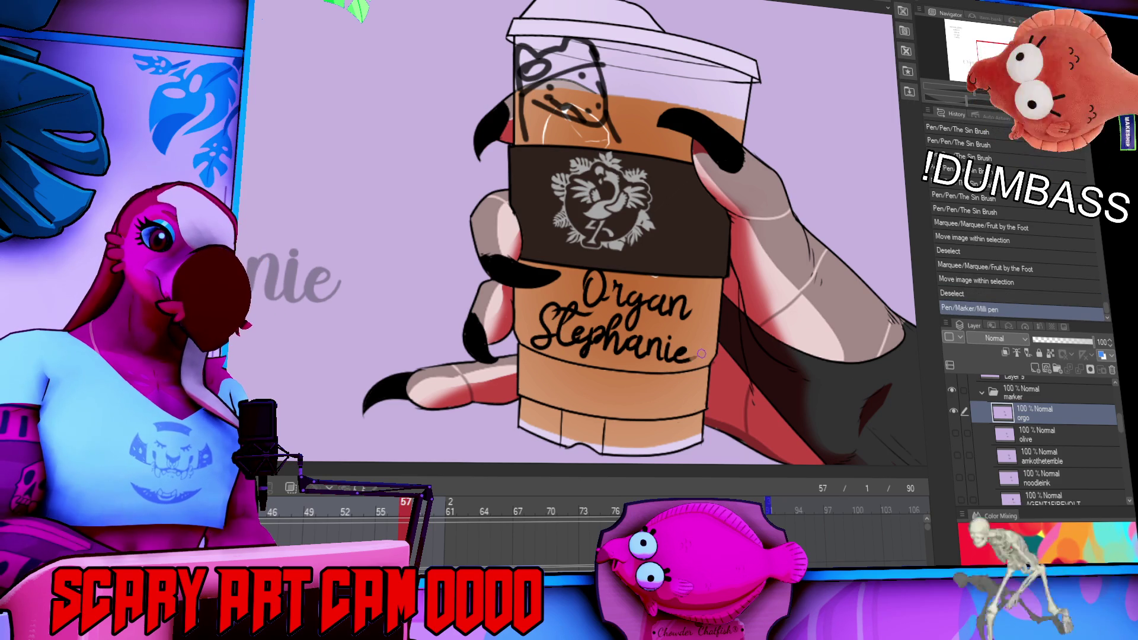
{"action": "left_click", "coordinate": [688, 318]}
{"action": "left_click", "coordinate": [688, 314]}
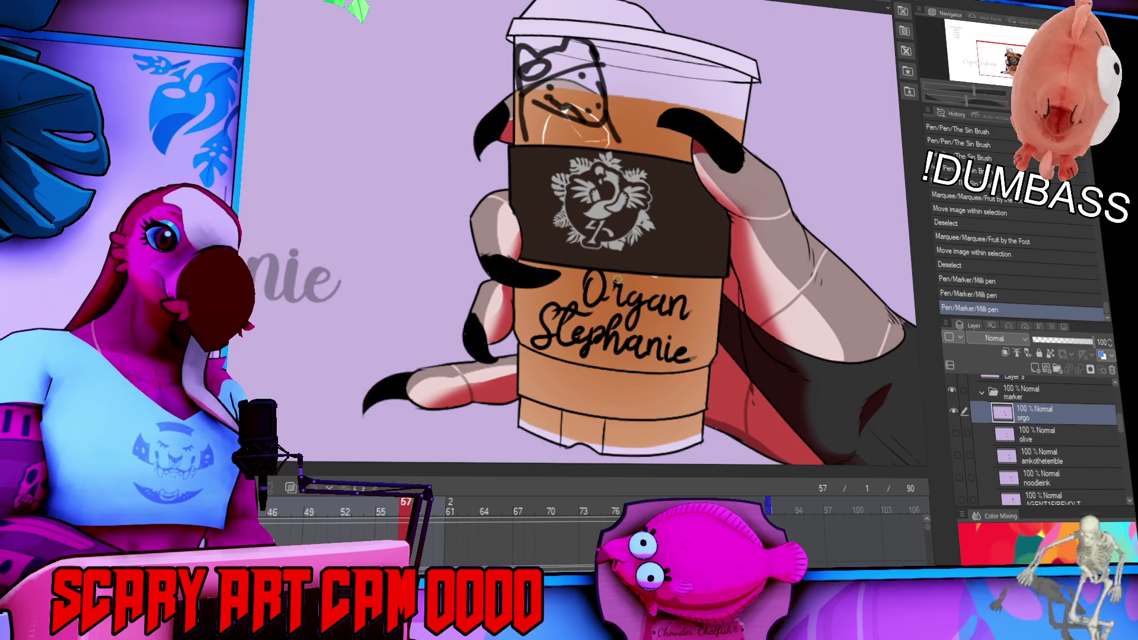
Hide the orgo lettering layer and look over the cup and text.
{"action": "scroll", "coordinate": [889, 313], "scroll_direction": "down", "scroll_amount": 5}
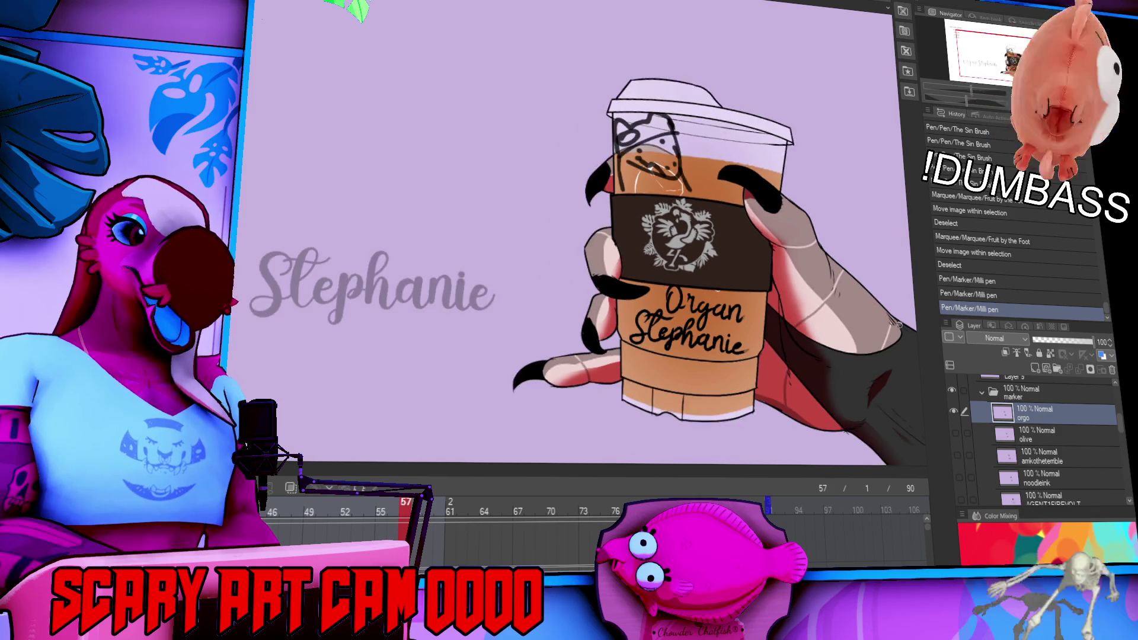
{"action": "left_click_drag", "start_coordinate": [902, 280], "coordinate": [865, 304]}
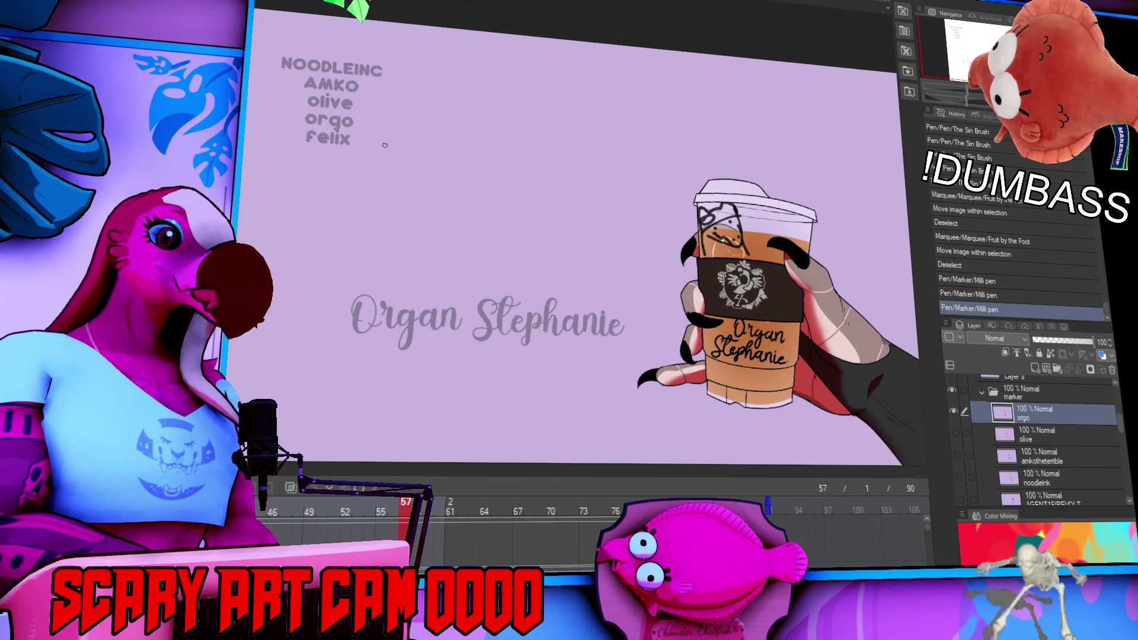
{"action": "left_click", "coordinate": [953, 410]}
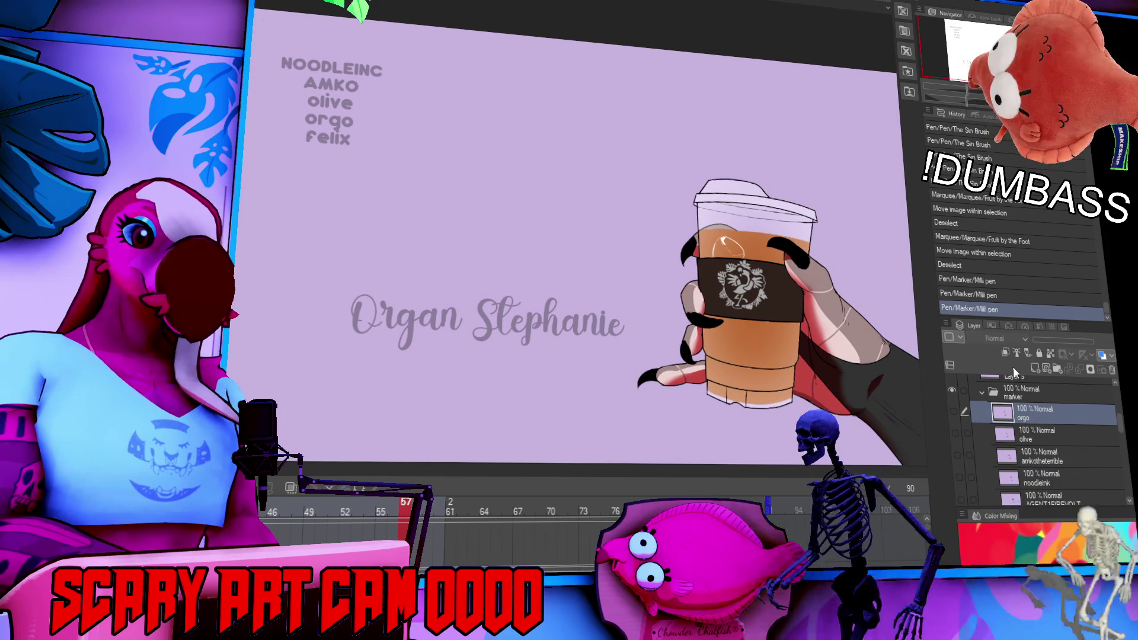
{"action": "scroll", "coordinate": [554, 242], "scroll_direction": "right", "scroll_amount": 3}
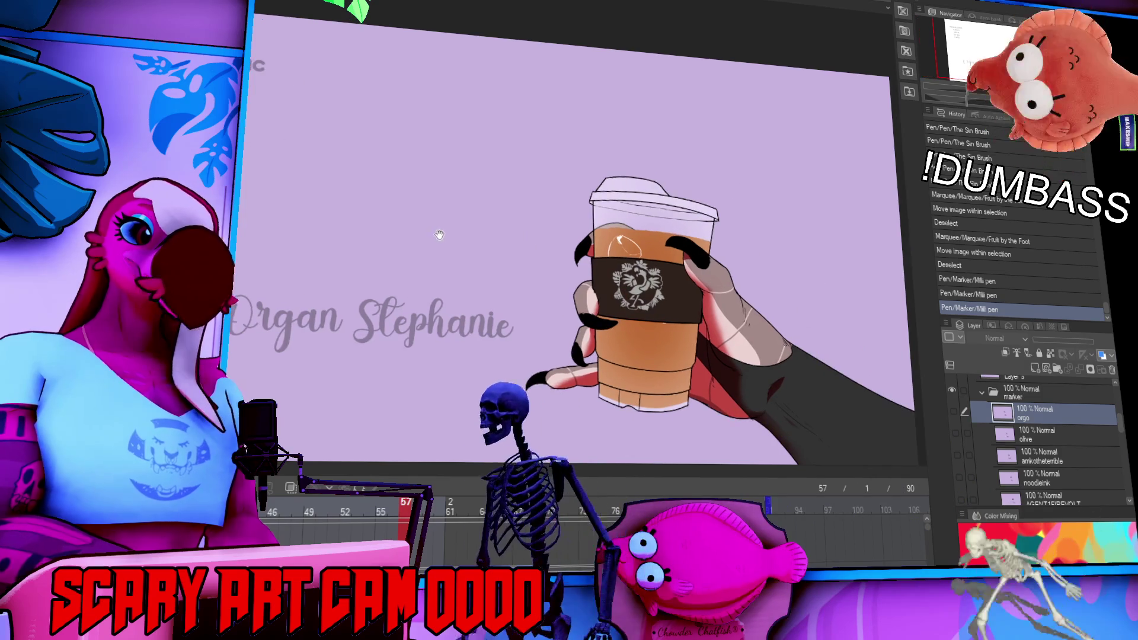
{"action": "scroll", "coordinate": [500, 297], "scroll_direction": "up", "scroll_amount": 2}
{"action": "scroll", "coordinate": [552, 279], "scroll_direction": "up", "scroll_amount": 1}
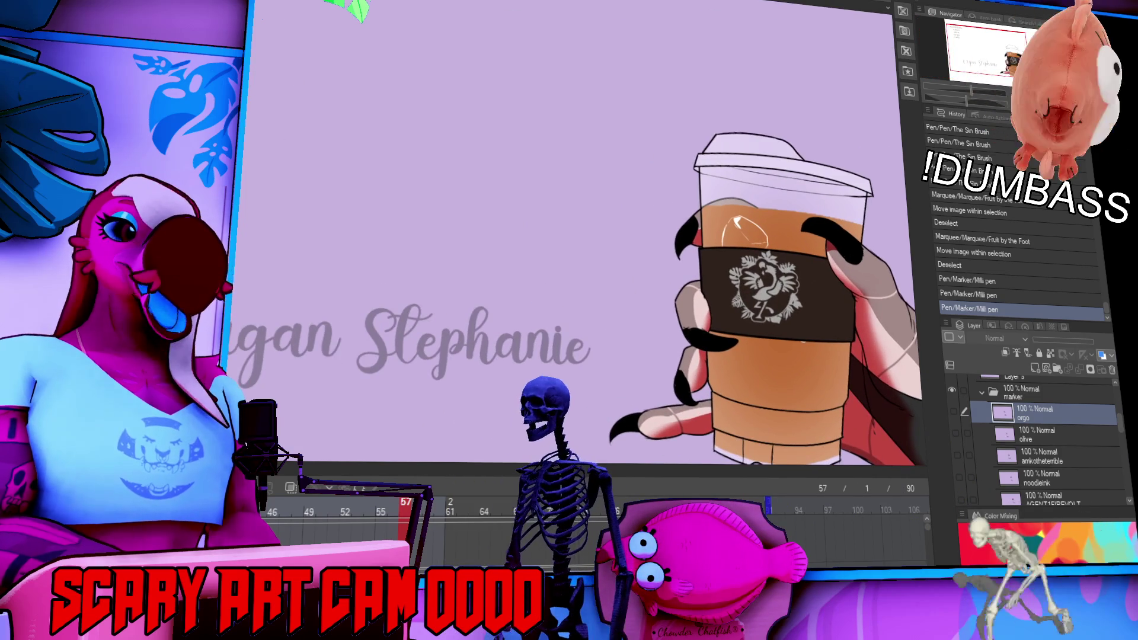
{"action": "left_click_drag", "start_coordinate": [537, 238], "coordinate": [572, 257]}
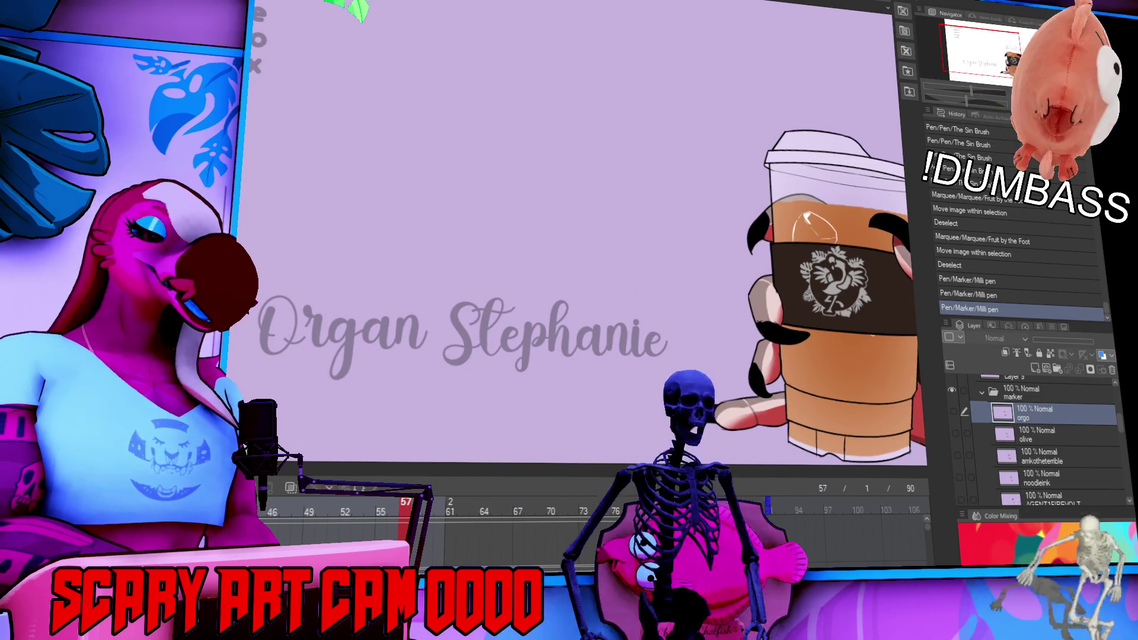
{"action": "scroll", "coordinate": [789, 158], "scroll_direction": "right", "scroll_amount": 4}
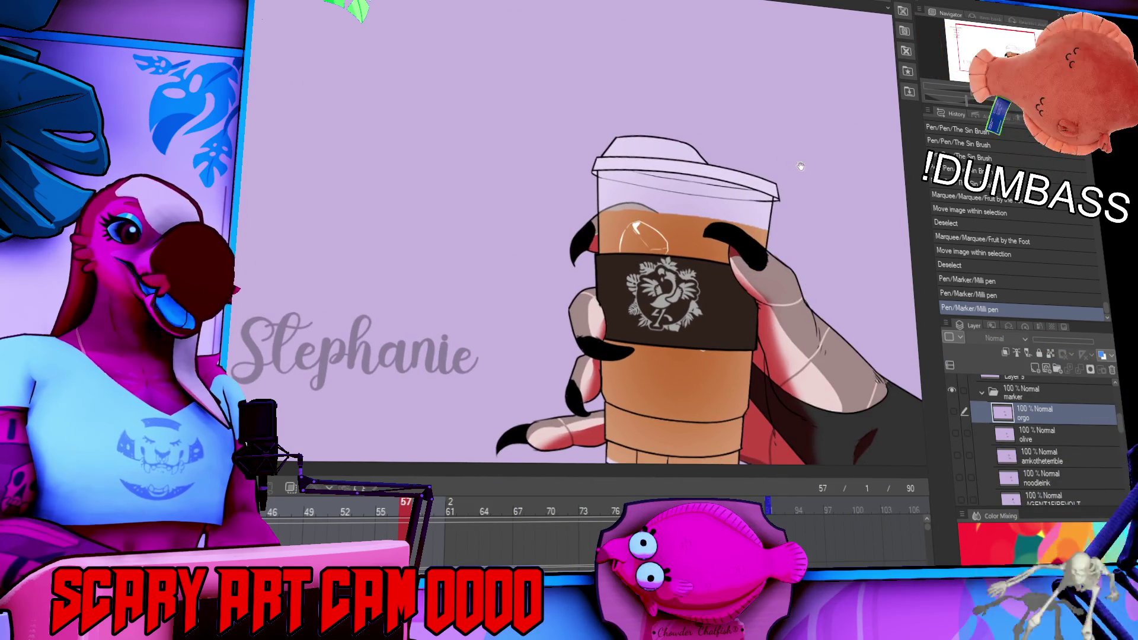
{"action": "scroll", "coordinate": [790, 159], "scroll_direction": "left", "scroll_amount": 3}
{"action": "scroll", "coordinate": [790, 158], "scroll_direction": "up", "scroll_amount": 2}
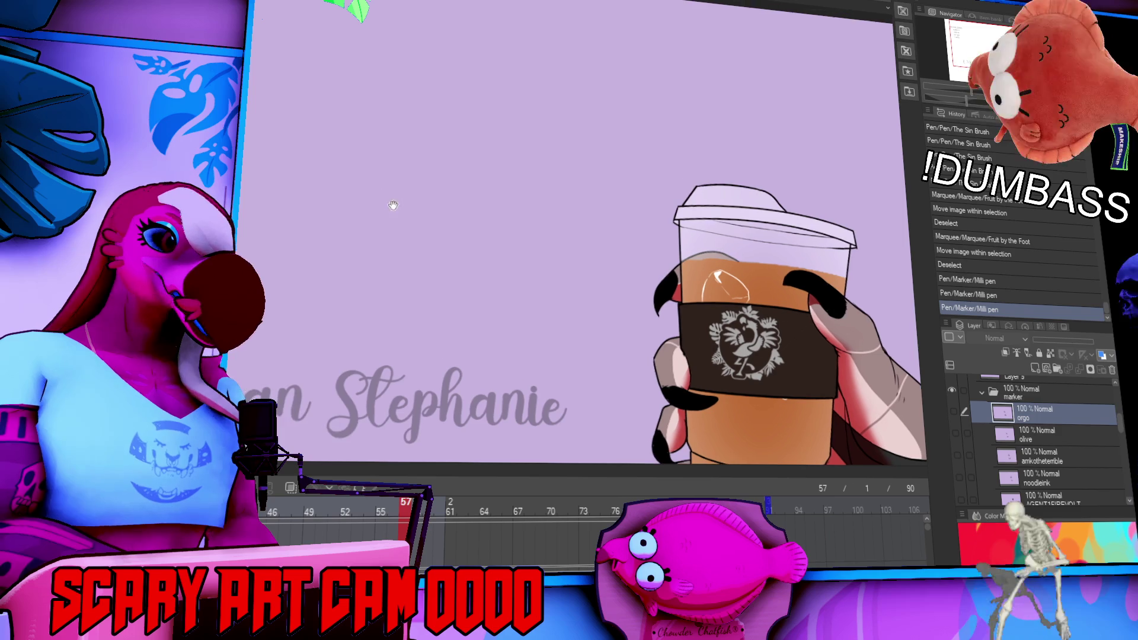
{"action": "scroll", "coordinate": [931, 393], "scroll_direction": "down", "scroll_amount": 4}
{"action": "scroll", "coordinate": [930, 392], "scroll_direction": "right", "scroll_amount": 4}
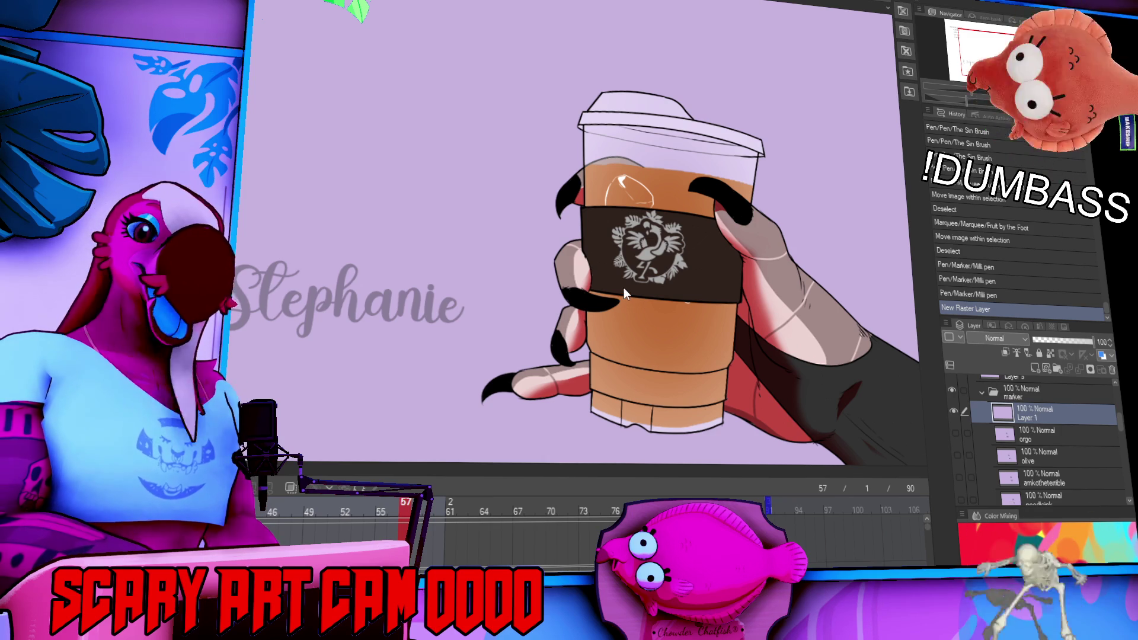
Rename Layer 1 to 'felix', then select the orgo layer and the faint reference text.
{"action": "double_click", "coordinate": [1037, 418]}
{"action": "type", "text": "felix"}
{"action": "key", "text": "Return"}
{"action": "left_click", "coordinate": [1036, 430]}
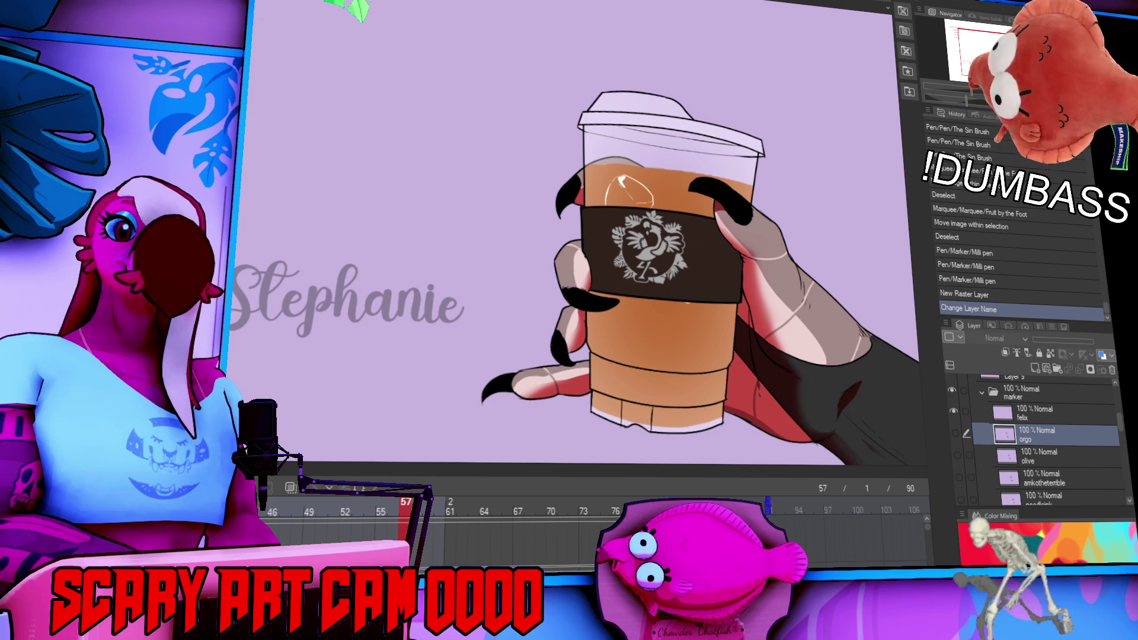
{"action": "left_click", "coordinate": [355, 302], "text": "ctrl"}
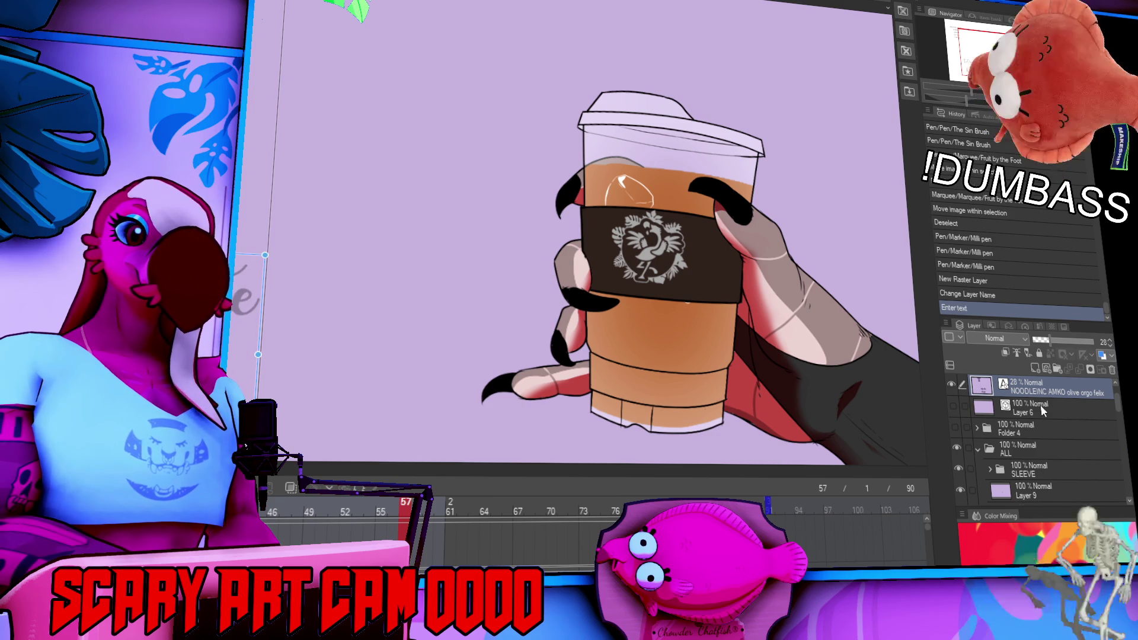
Frame the 'Felix the Borzoi' reference text and select the felix layer in the marker folder.
{"action": "left_click_drag", "start_coordinate": [521, 256], "coordinate": [758, 256]}
{"action": "left_click_drag", "start_coordinate": [643, 265], "coordinate": [666, 264]}
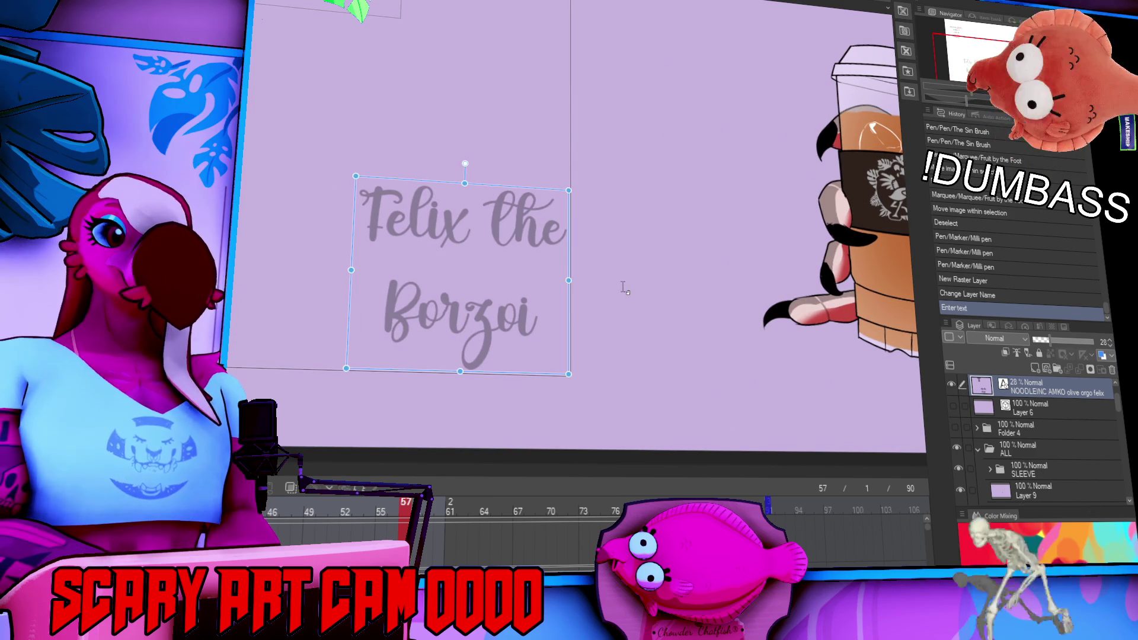
{"action": "scroll", "coordinate": [554, 307], "scroll_direction": "up", "scroll_amount": 5}
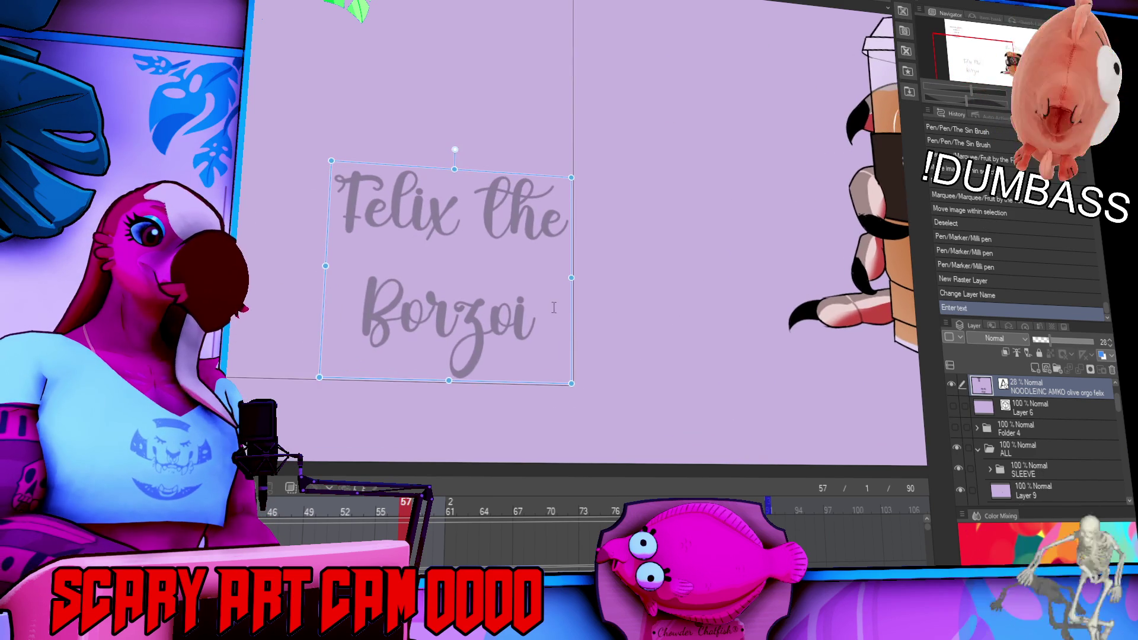
{"action": "scroll", "coordinate": [589, 376], "scroll_direction": "down", "scroll_amount": 2}
{"action": "scroll", "coordinate": [589, 376], "scroll_direction": "up", "scroll_amount": 2}
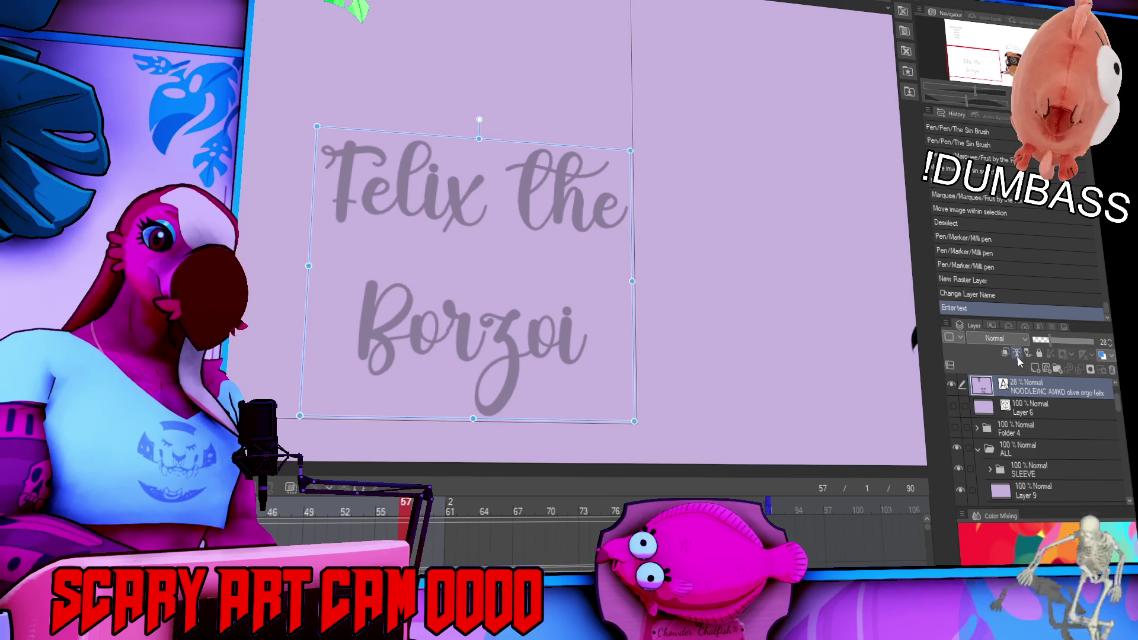
{"action": "scroll", "coordinate": [1067, 433], "scroll_direction": "down", "scroll_amount": 4}
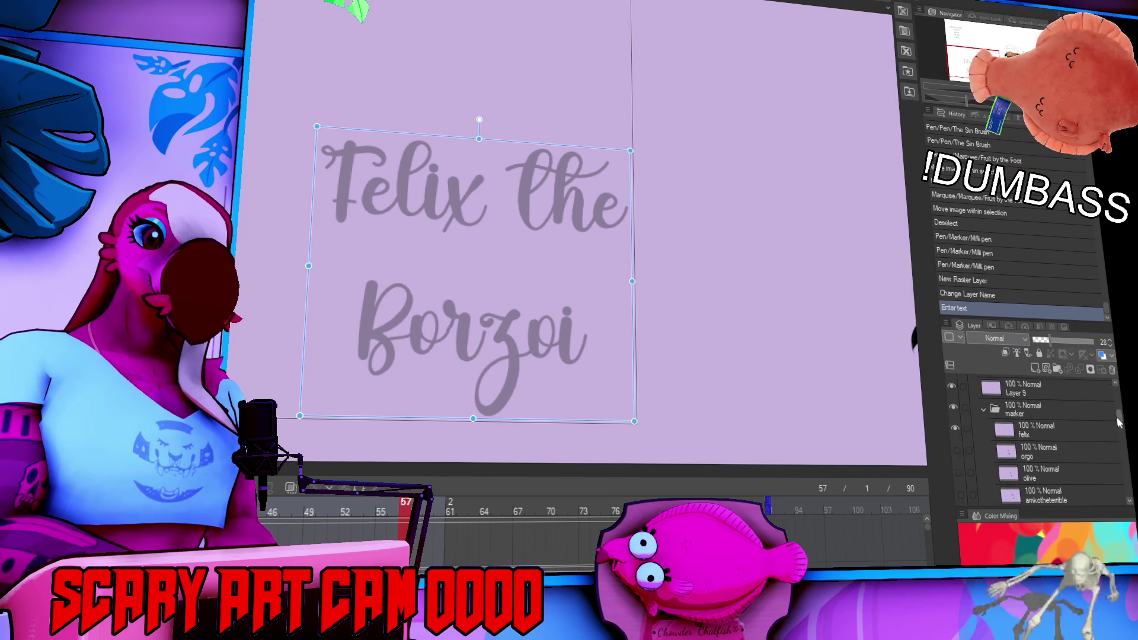
{"action": "left_click", "coordinate": [1070, 433]}
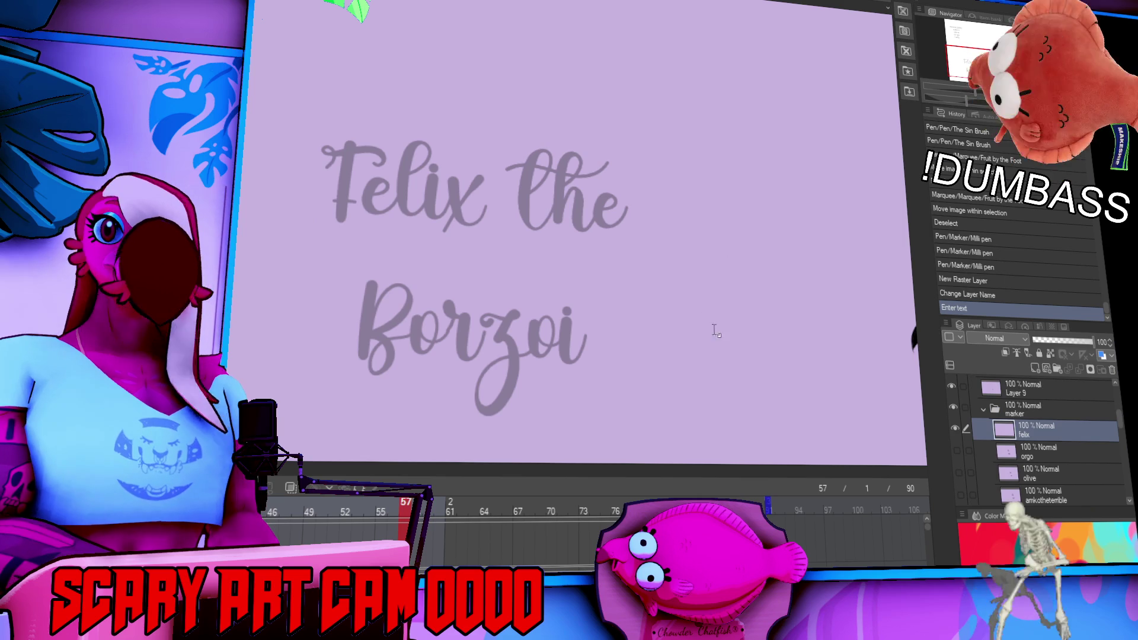
Sketch the doodle face on the cup with a curve, two dot eyes and a mouth.
{"action": "mouse_move", "coordinate": [764, 330]}
{"action": "left_mouse_down"}
{"action": "mouse_move", "coordinate": [610, 394]}
{"action": "mouse_move", "coordinate": [291, 237]}
{"action": "left_mouse_up"}
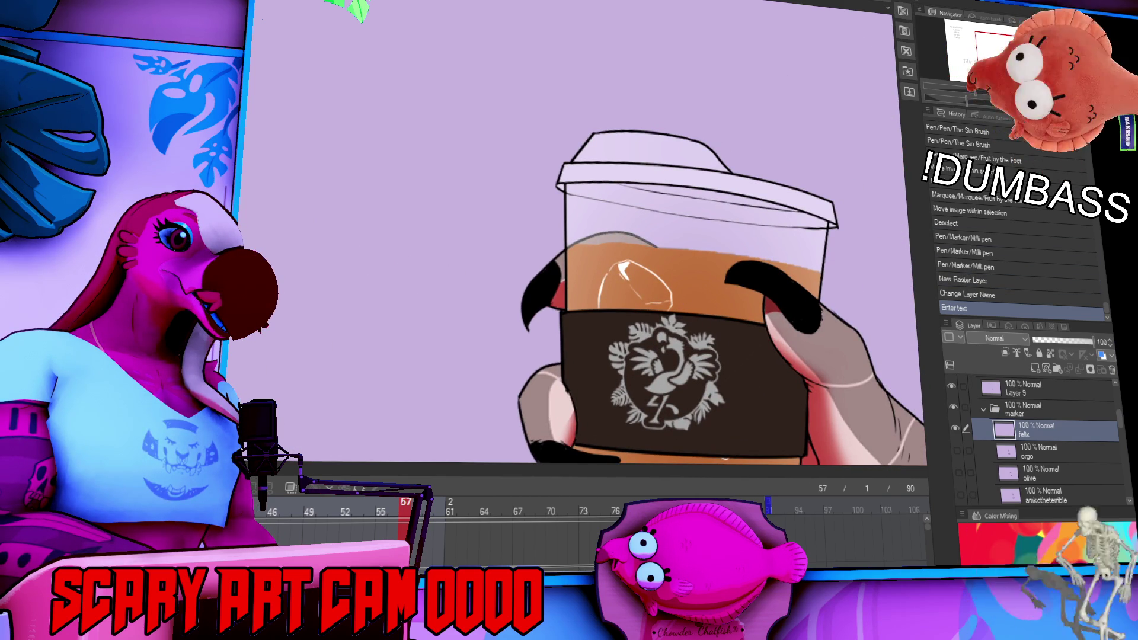
{"action": "left_click_drag", "start_coordinate": [582, 256], "coordinate": [604, 233]}
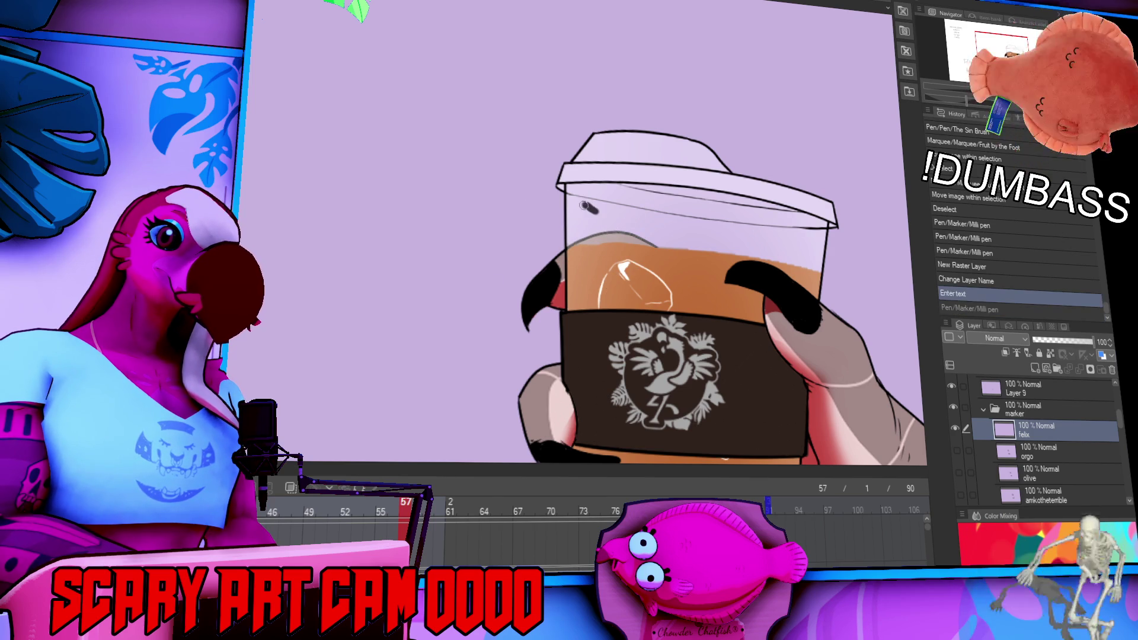
{"action": "left_click_drag", "start_coordinate": [590, 207], "coordinate": [590, 240]}
{"action": "mouse_move", "coordinate": [622, 200]}
{"action": "left_mouse_down"}
{"action": "mouse_move", "coordinate": [655, 197]}
{"action": "mouse_move", "coordinate": [744, 255]}
{"action": "mouse_move", "coordinate": [652, 276]}
{"action": "mouse_move", "coordinate": [597, 252]}
{"action": "left_mouse_up"}
{"action": "key", "text": "ctrl+z"}
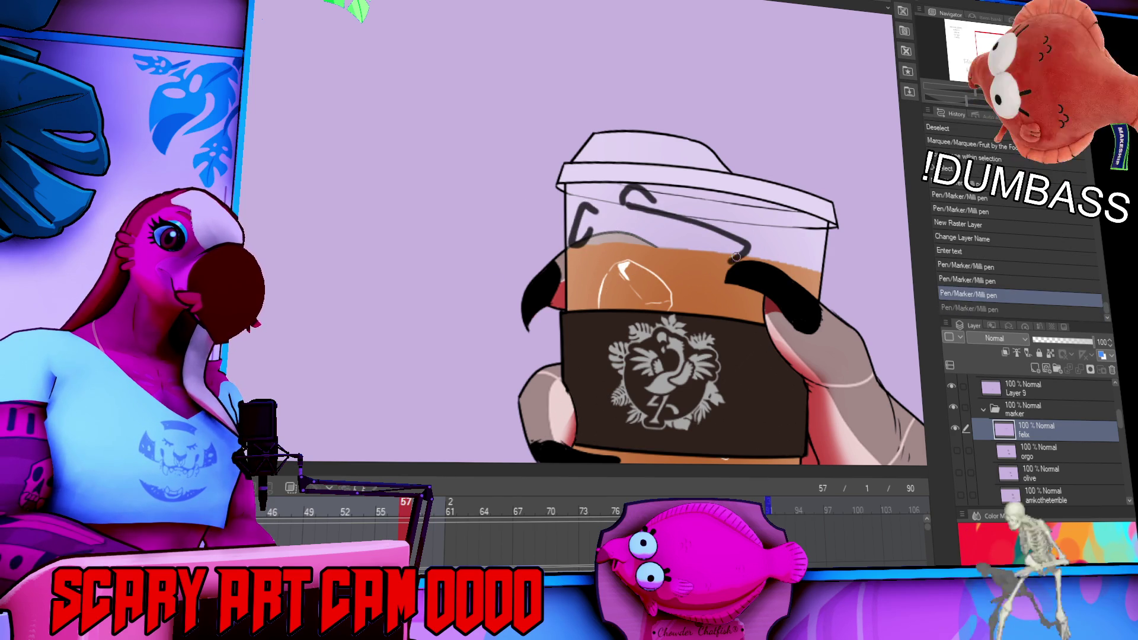
{"action": "left_click_drag", "start_coordinate": [741, 252], "coordinate": [602, 247]}
{"action": "left_click", "coordinate": [614, 229]}
{"action": "left_click", "coordinate": [624, 220]}
{"action": "mouse_move", "coordinate": [735, 237]}
{"action": "left_mouse_down"}
{"action": "mouse_move", "coordinate": [723, 243]}
{"action": "mouse_move", "coordinate": [741, 252]}
{"action": "left_mouse_up"}
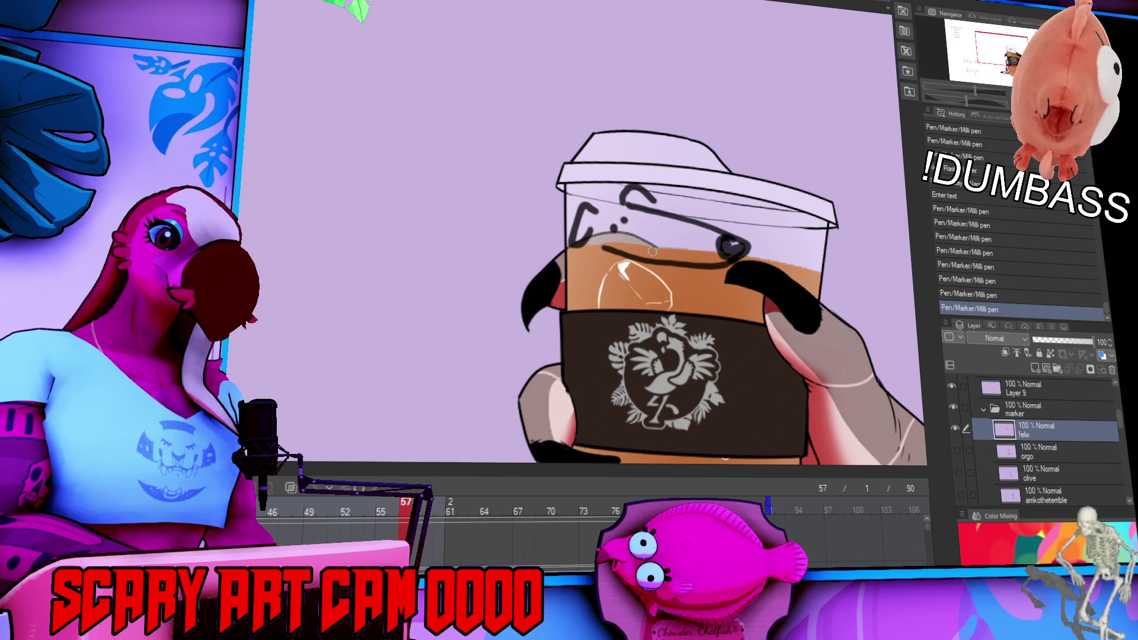
{"action": "left_click_drag", "start_coordinate": [643, 255], "coordinate": [630, 245]}
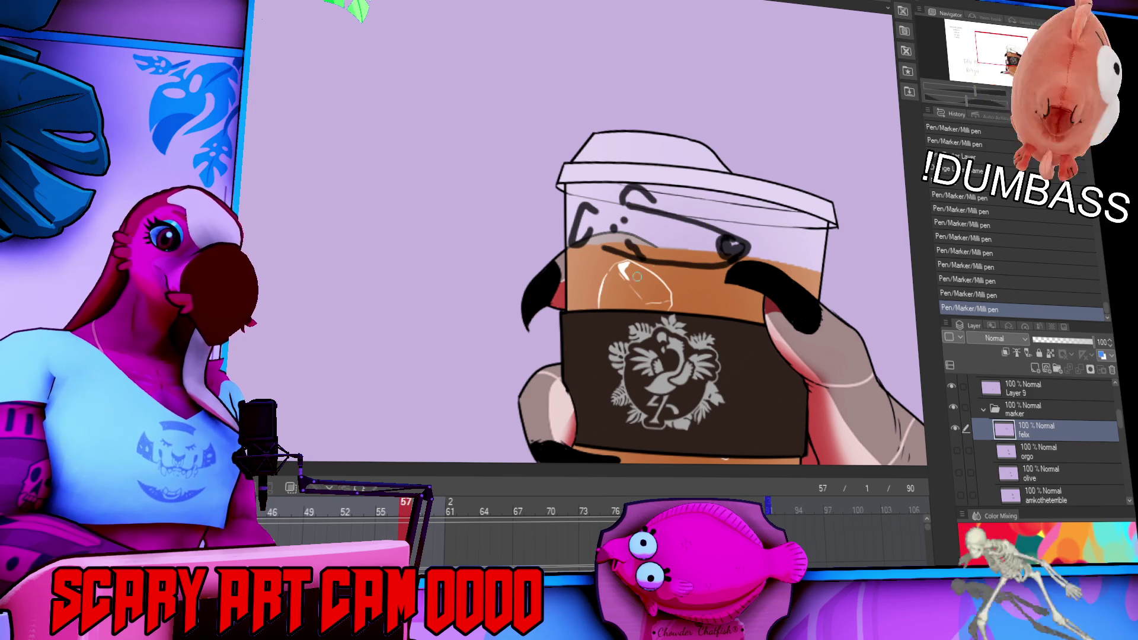
{"action": "key", "text": "ctrl+z"}
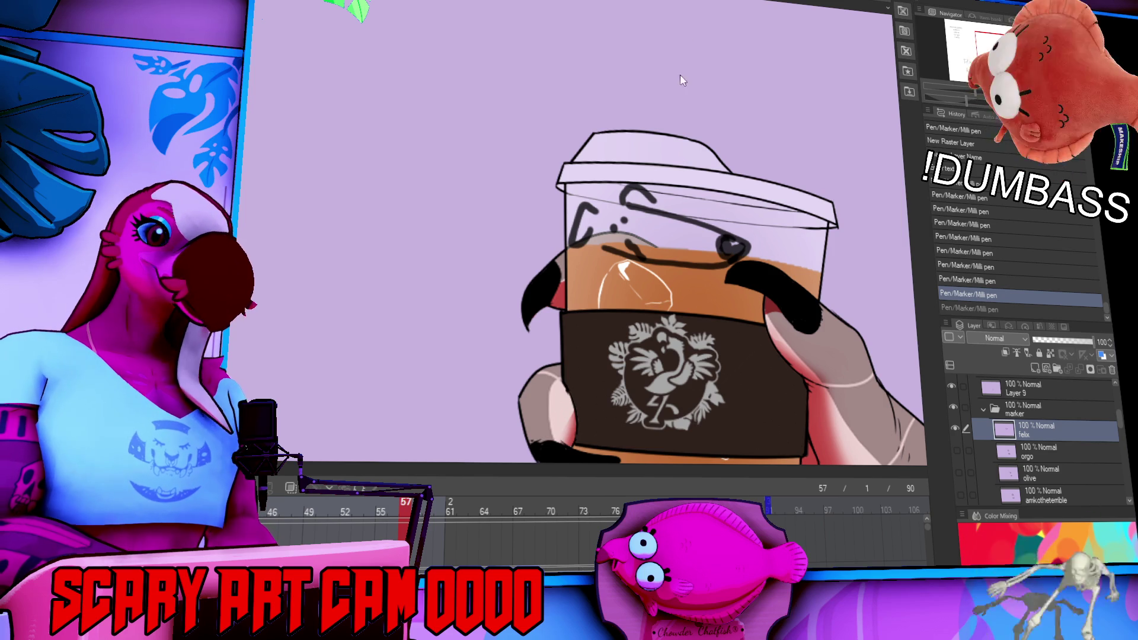
Add doodle strokes along the cup's left side extending up toward the lid.
{"action": "left_click_drag", "start_coordinate": [576, 255], "coordinate": [627, 303]}
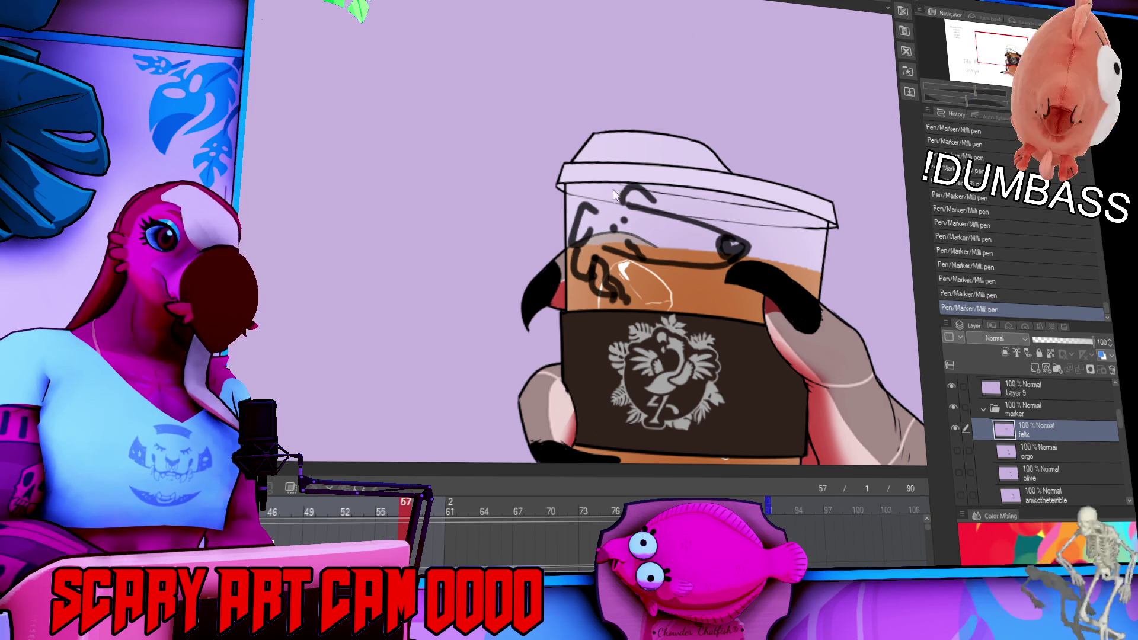
{"action": "left_click_drag", "start_coordinate": [593, 203], "coordinate": [624, 192]}
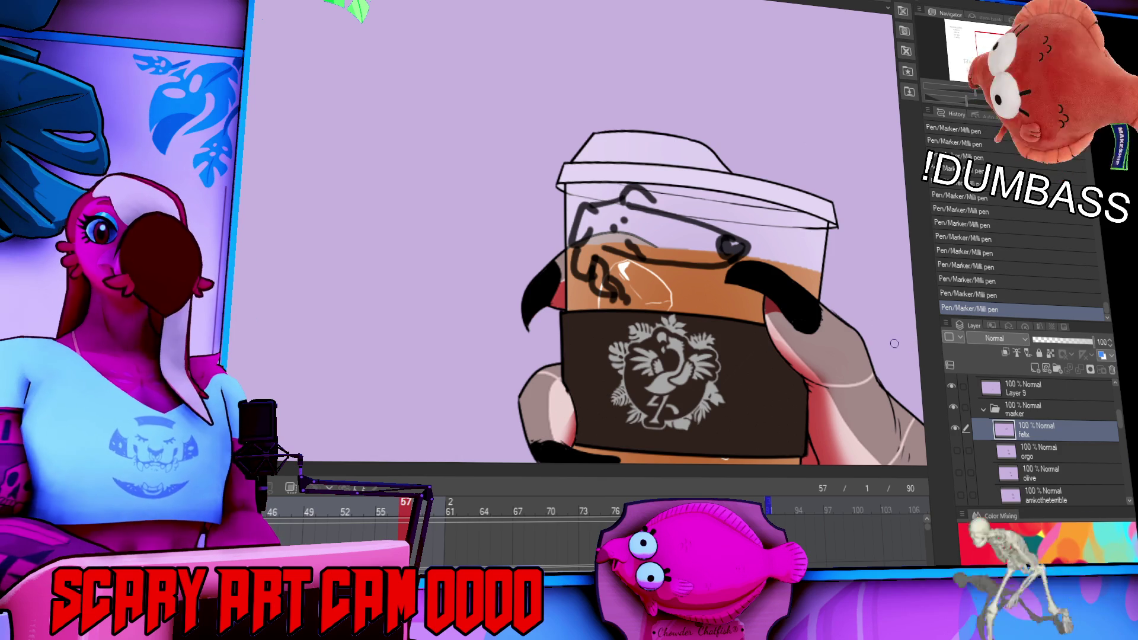
{"action": "left_click_drag", "start_coordinate": [886, 341], "coordinate": [889, 244]}
{"action": "mouse_move", "coordinate": [829, 380]}
{"action": "left_mouse_down"}
{"action": "mouse_move", "coordinate": [878, 314]}
{"action": "mouse_move", "coordinate": [1030, 243]}
{"action": "left_mouse_up"}
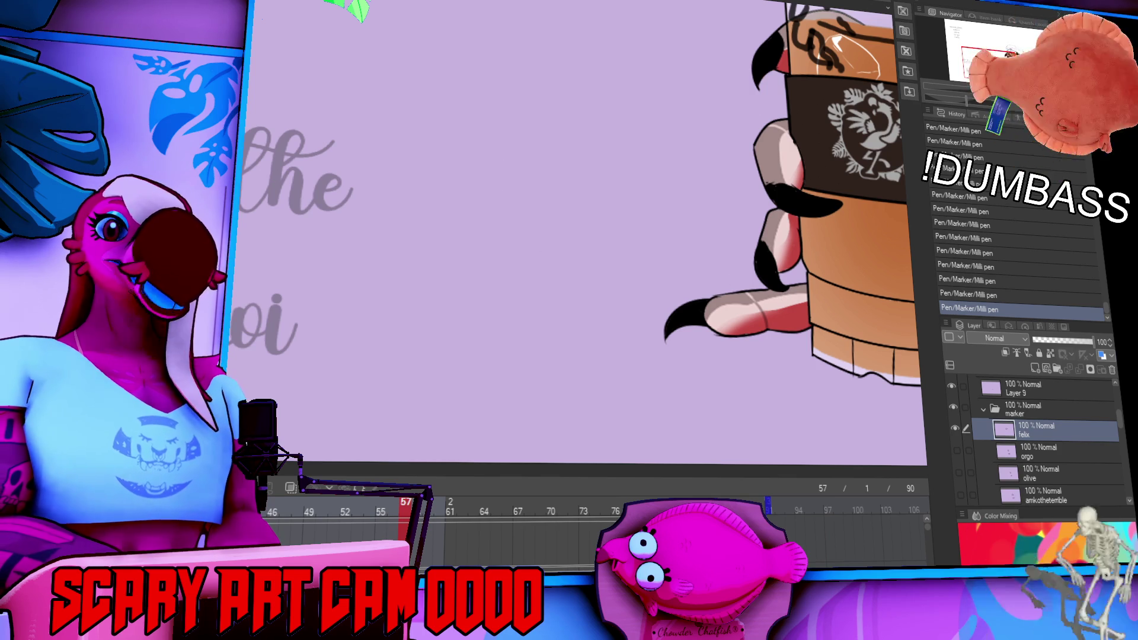
Undo the last marker stroke and select the faint 'Felix the Borzoi' guide text.
{"action": "left_click_drag", "start_coordinate": [500, 45], "coordinate": [641, 67]}
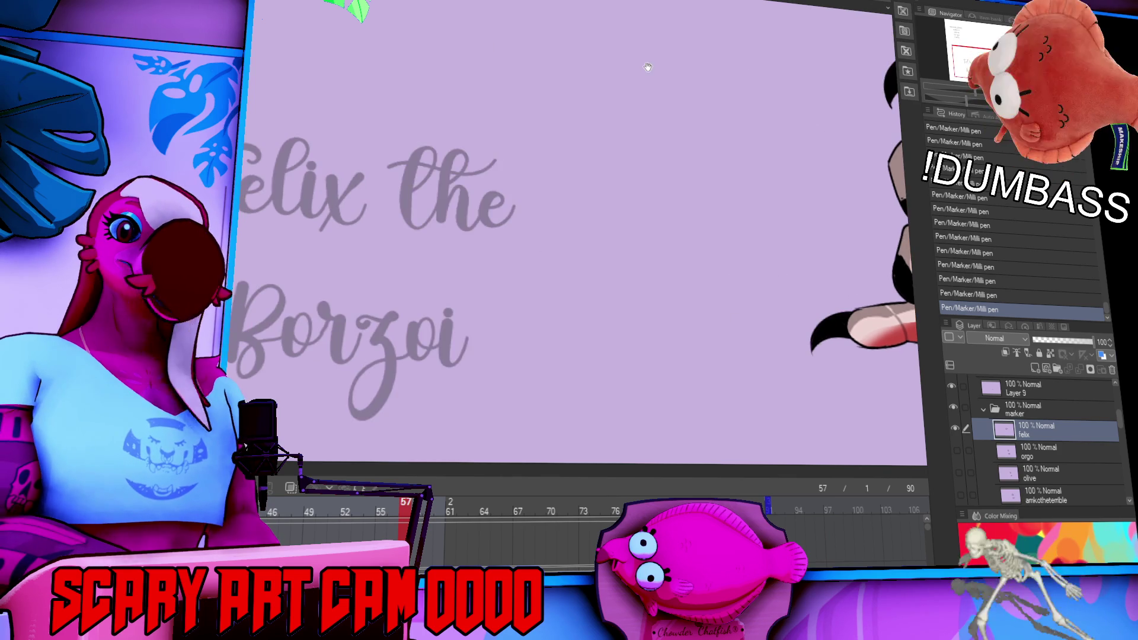
{"action": "mouse_move", "coordinate": [705, 115]}
{"action": "left_mouse_down"}
{"action": "mouse_move", "coordinate": [297, 119]}
{"action": "mouse_move", "coordinate": [436, 141]}
{"action": "left_mouse_up"}
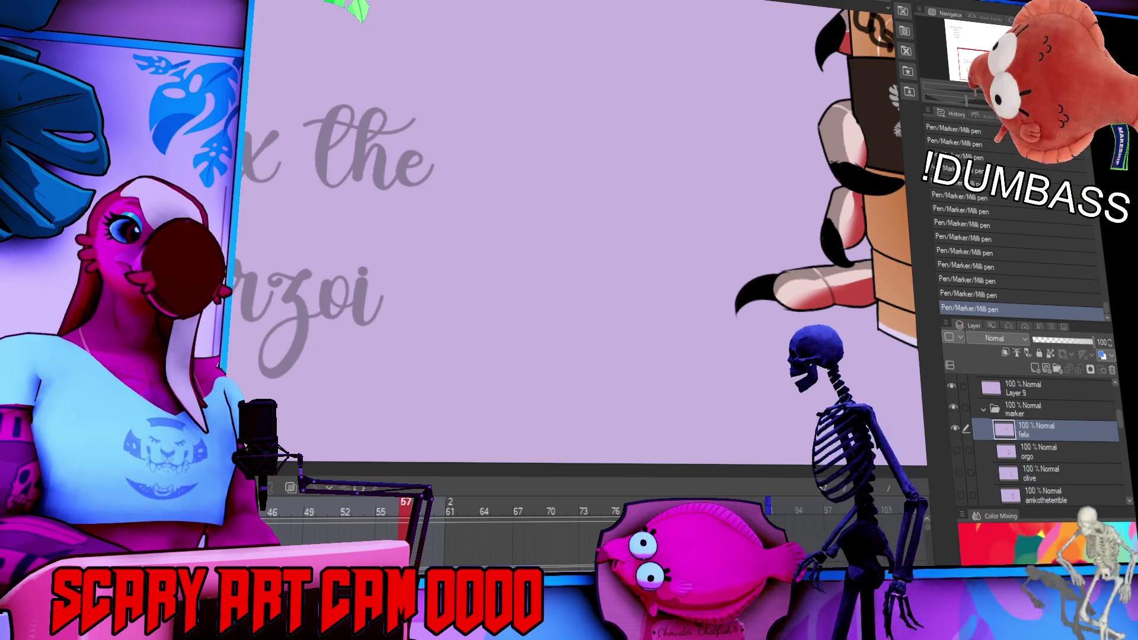
{"action": "key", "text": "ctrl+z"}
{"action": "left_click", "coordinate": [338, 237]}
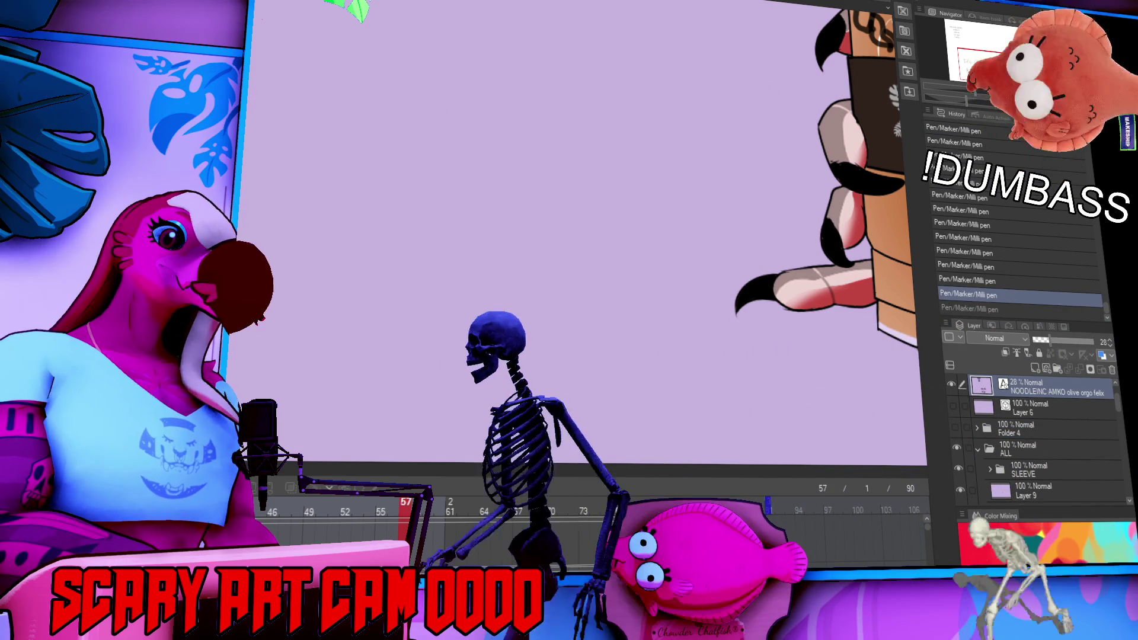
Change the guide caption to 'Felis Navidad', return to the felix layer and undo a stray mark.
{"action": "left_click", "coordinate": [338, 237]}
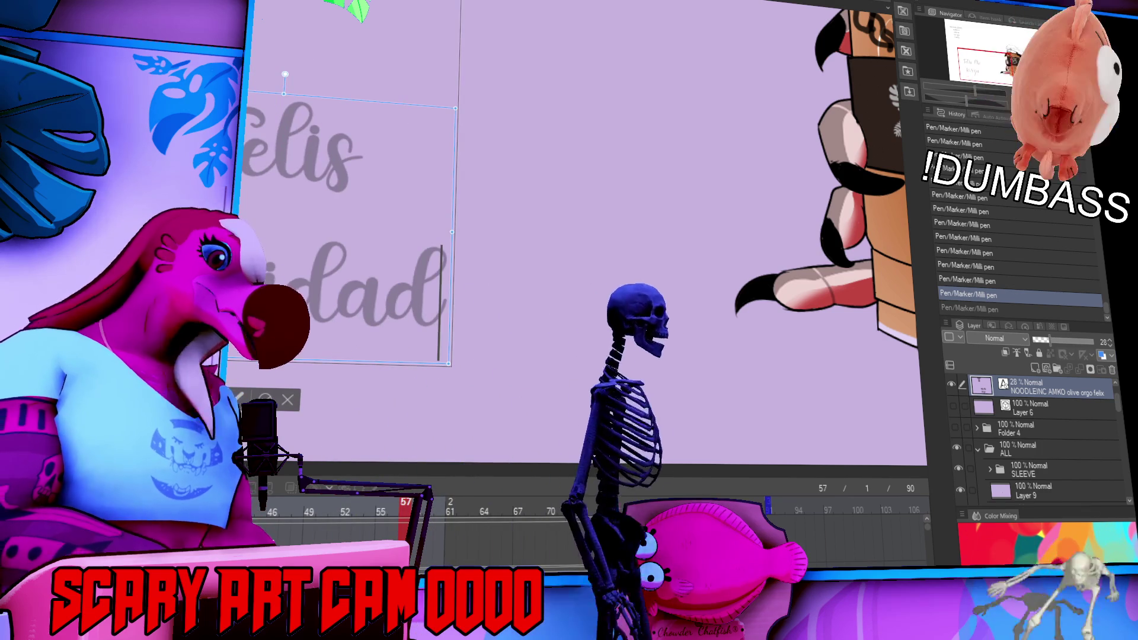
{"action": "left_click", "coordinate": [1121, 418]}
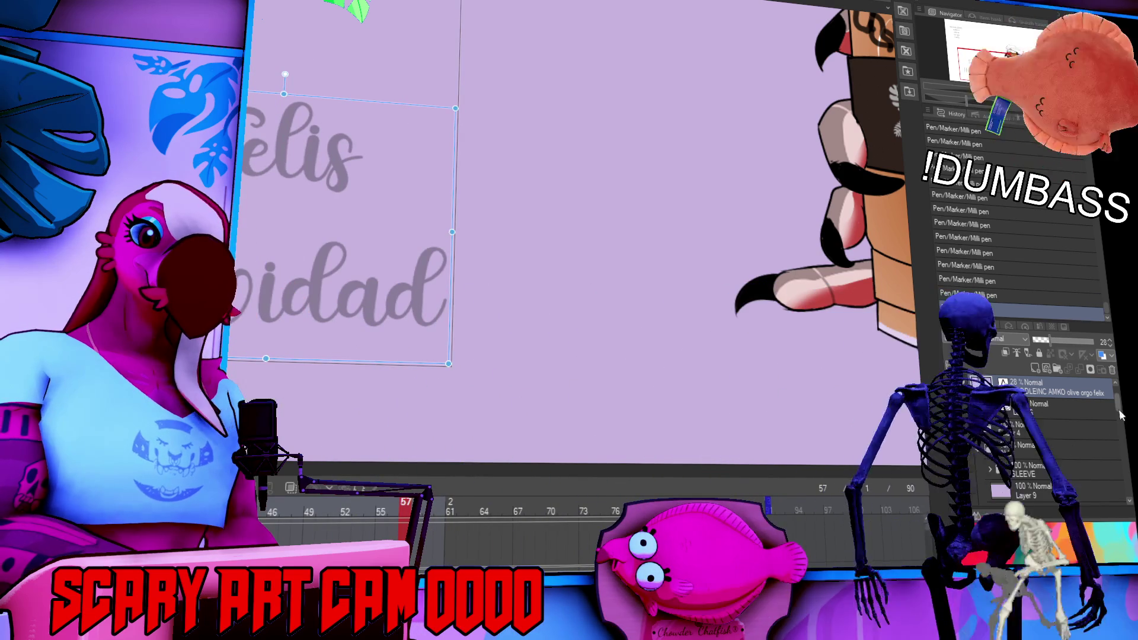
{"action": "scroll", "coordinate": [1043, 444], "scroll_direction": "down", "scroll_amount": 2}
{"action": "left_click", "coordinate": [1037, 434]}
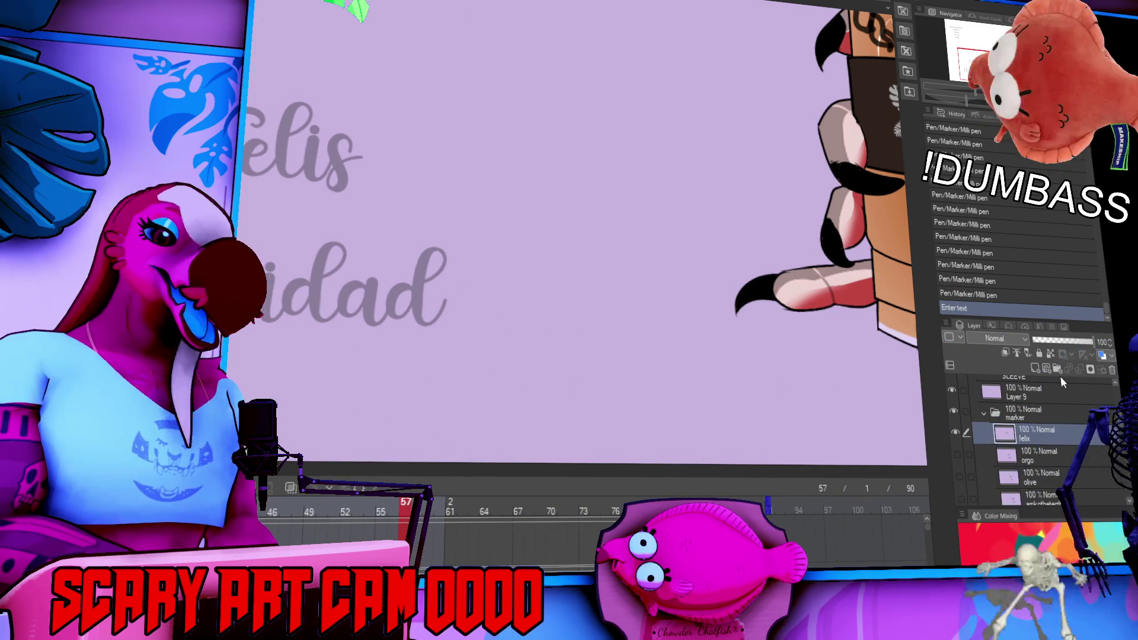
{"action": "left_click_drag", "start_coordinate": [415, 237], "coordinate": [607, 282]}
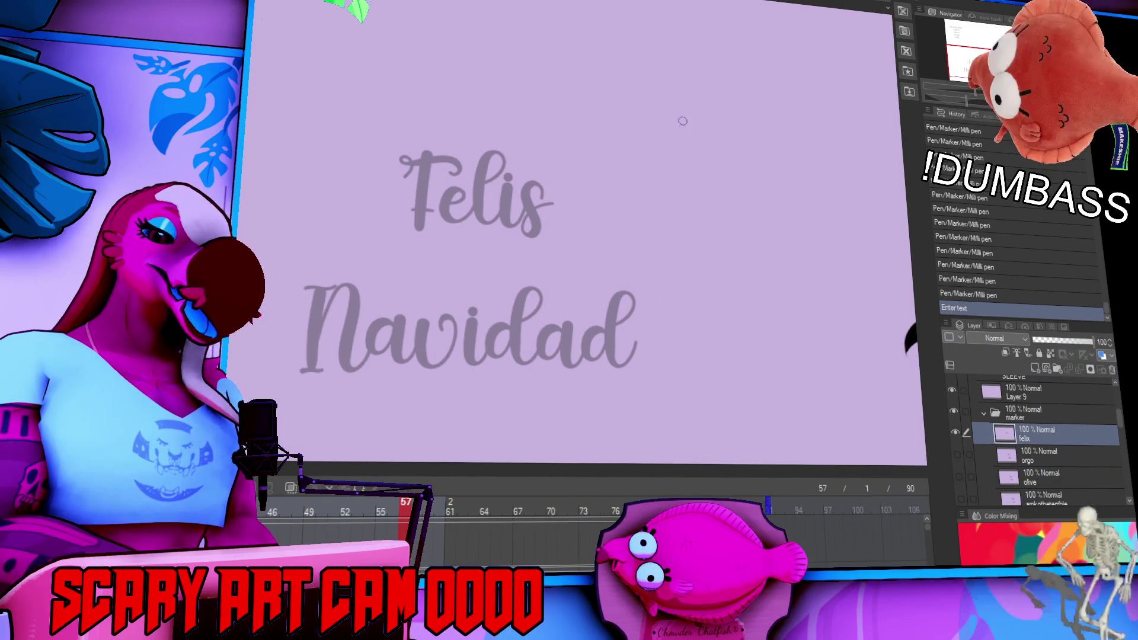
{"action": "key", "text": "ctrl+z"}
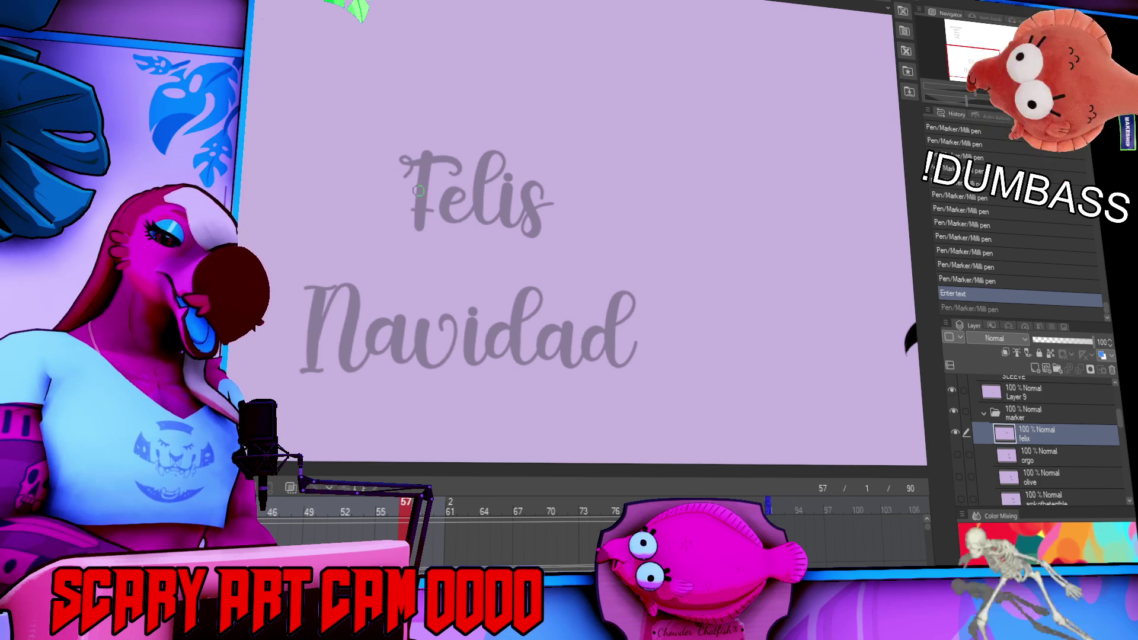
Ink 'Felis' in dark cursive marker over the grey guide letters with the Milli pen.
{"action": "left_click_drag", "start_coordinate": [410, 157], "coordinate": [405, 161]}
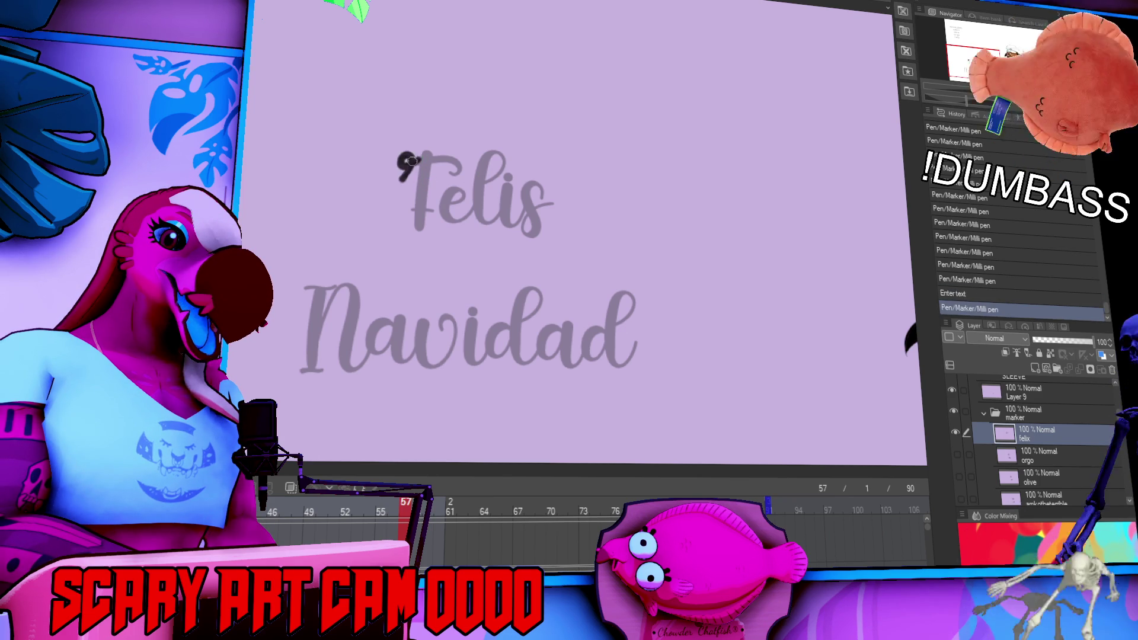
{"action": "mouse_move", "coordinate": [414, 159]}
{"action": "left_mouse_down"}
{"action": "mouse_move", "coordinate": [461, 172]}
{"action": "mouse_move", "coordinate": [417, 218]}
{"action": "mouse_move", "coordinate": [460, 217]}
{"action": "left_mouse_up"}
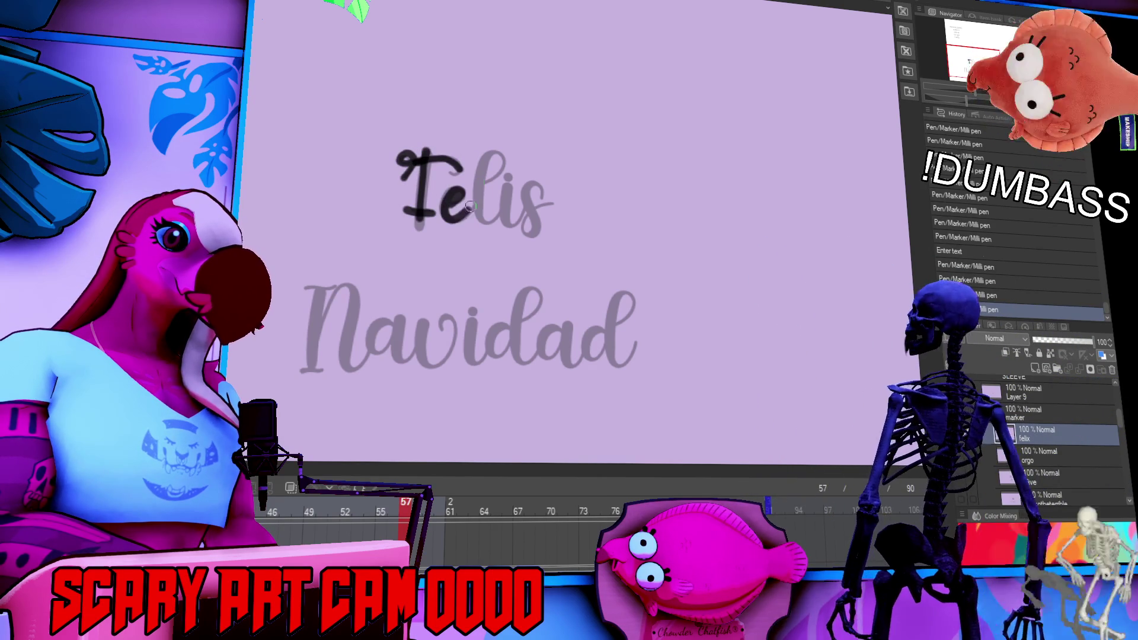
{"action": "mouse_move", "coordinate": [501, 153]}
{"action": "left_mouse_down"}
{"action": "mouse_move", "coordinate": [478, 213]}
{"action": "mouse_move", "coordinate": [495, 218]}
{"action": "left_mouse_up"}
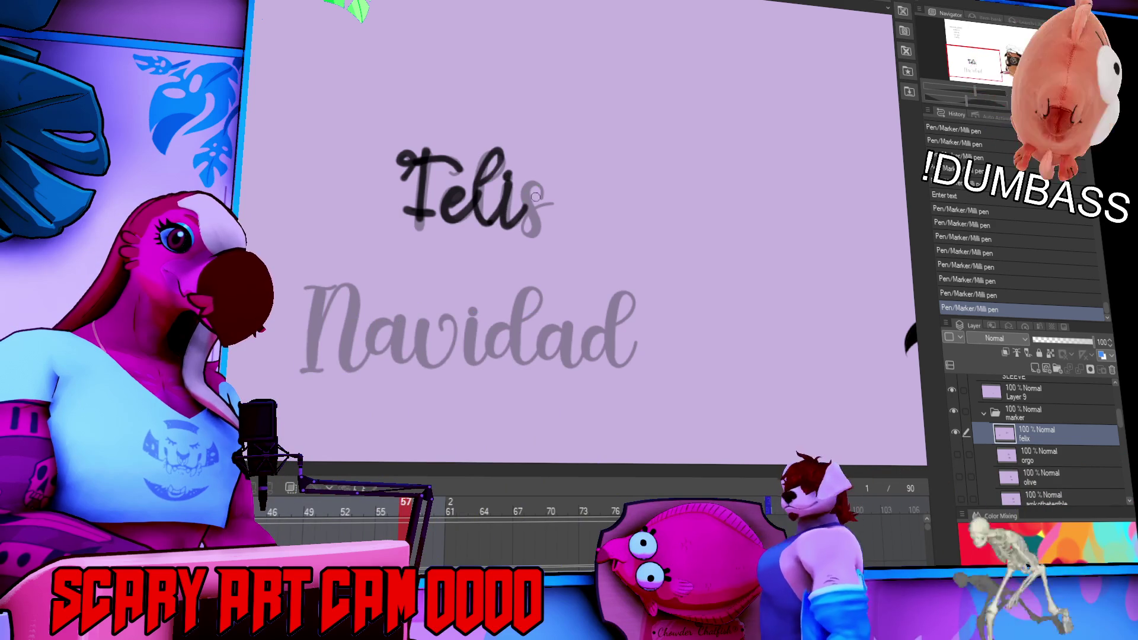
{"action": "left_click_drag", "start_coordinate": [713, 244], "coordinate": [727, 175]}
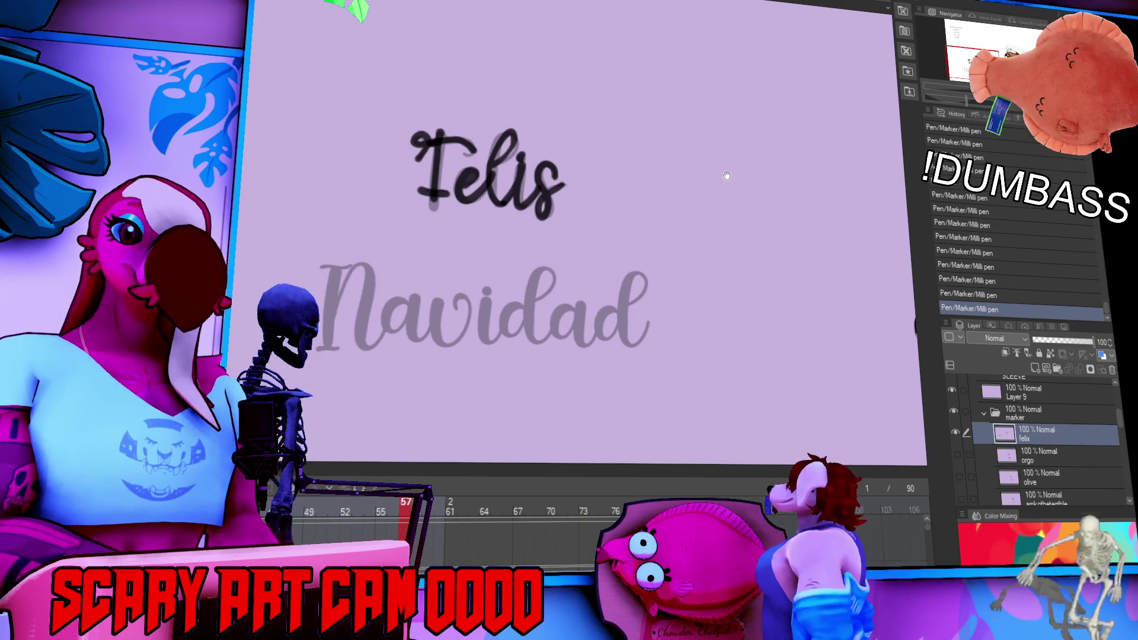
Ink 'Navidad' over the guide, undoing and redrawing the botched d strokes.
{"action": "mouse_move", "coordinate": [314, 264]}
{"action": "left_mouse_down"}
{"action": "mouse_move", "coordinate": [324, 348]}
{"action": "mouse_move", "coordinate": [341, 346]}
{"action": "left_mouse_up"}
{"action": "left_click_drag", "start_coordinate": [335, 279], "coordinate": [380, 351]}
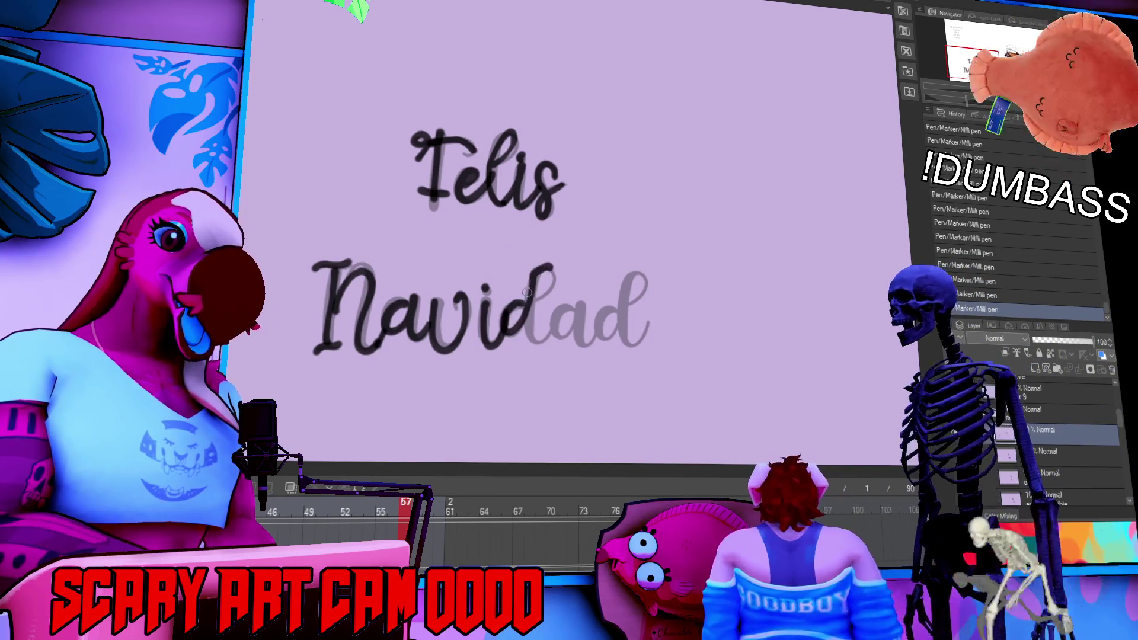
{"action": "key", "text": "ctrl+z"}
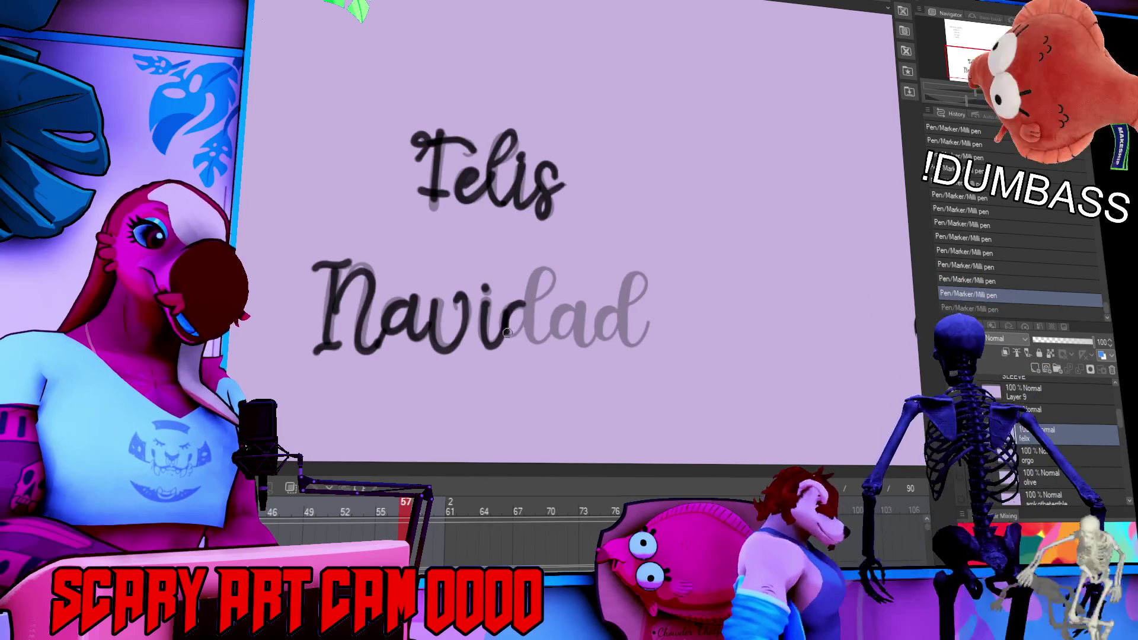
{"action": "left_click_drag", "start_coordinate": [524, 313], "coordinate": [536, 341]}
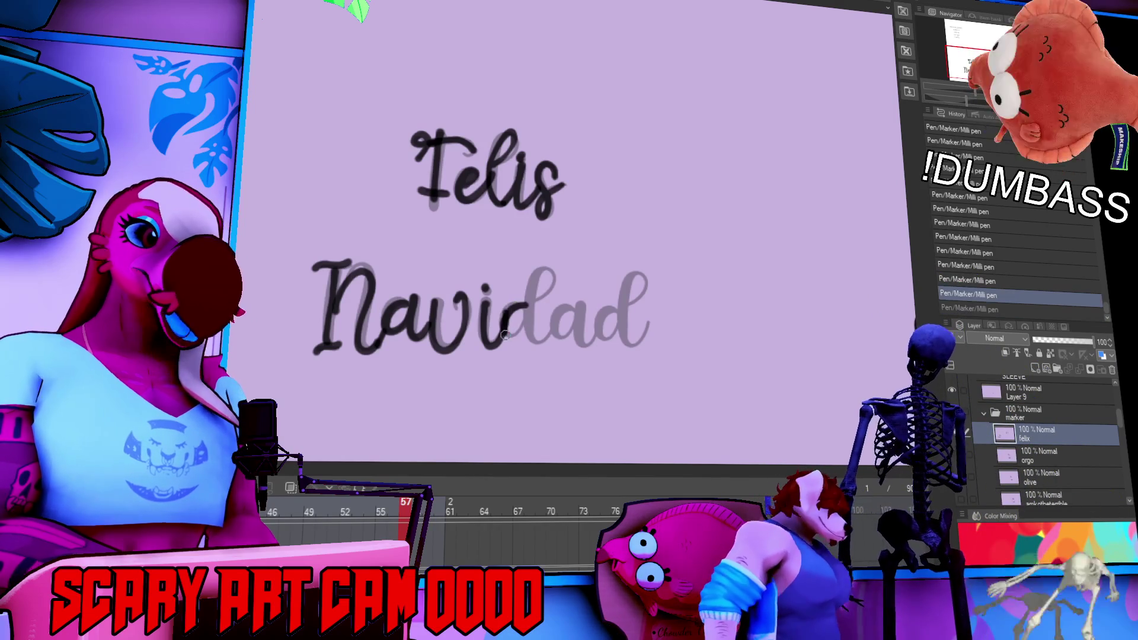
{"action": "mouse_move", "coordinate": [541, 295]}
{"action": "left_mouse_down"}
{"action": "mouse_move", "coordinate": [561, 337]}
{"action": "mouse_move", "coordinate": [598, 342]}
{"action": "left_mouse_up"}
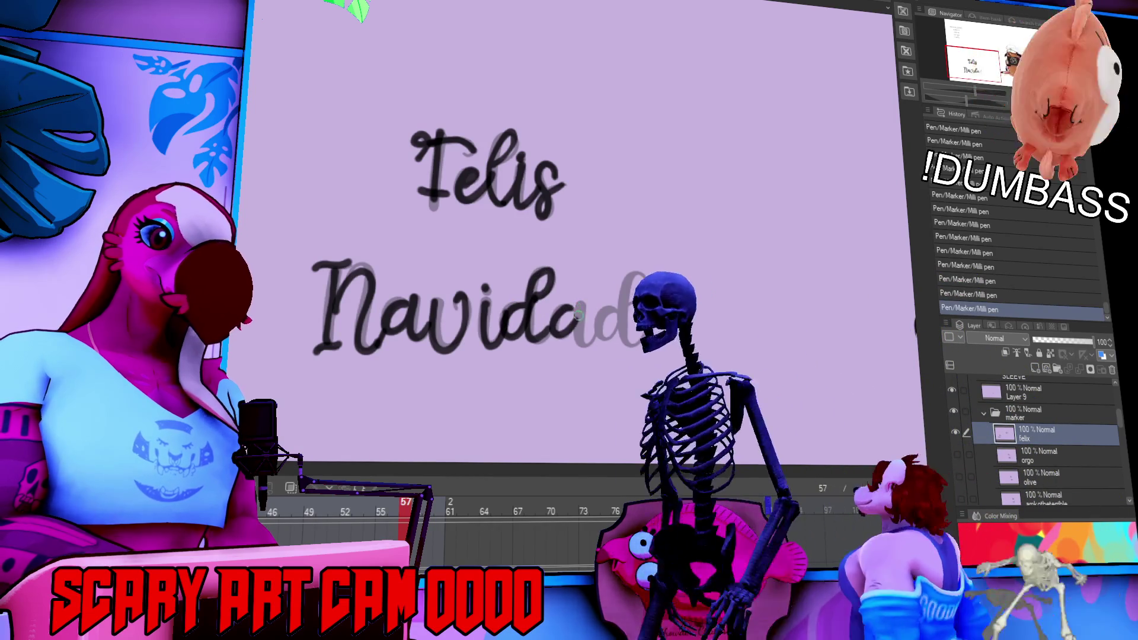
{"action": "key", "text": "ctrl+z"}
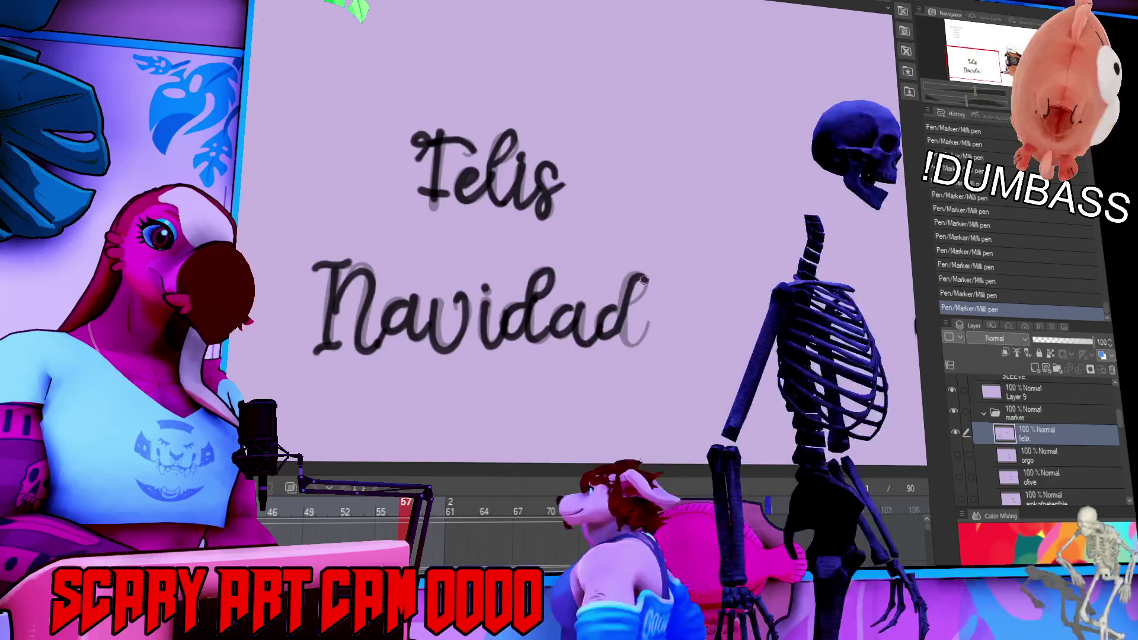
{"action": "left_click_drag", "start_coordinate": [615, 307], "coordinate": [630, 277]}
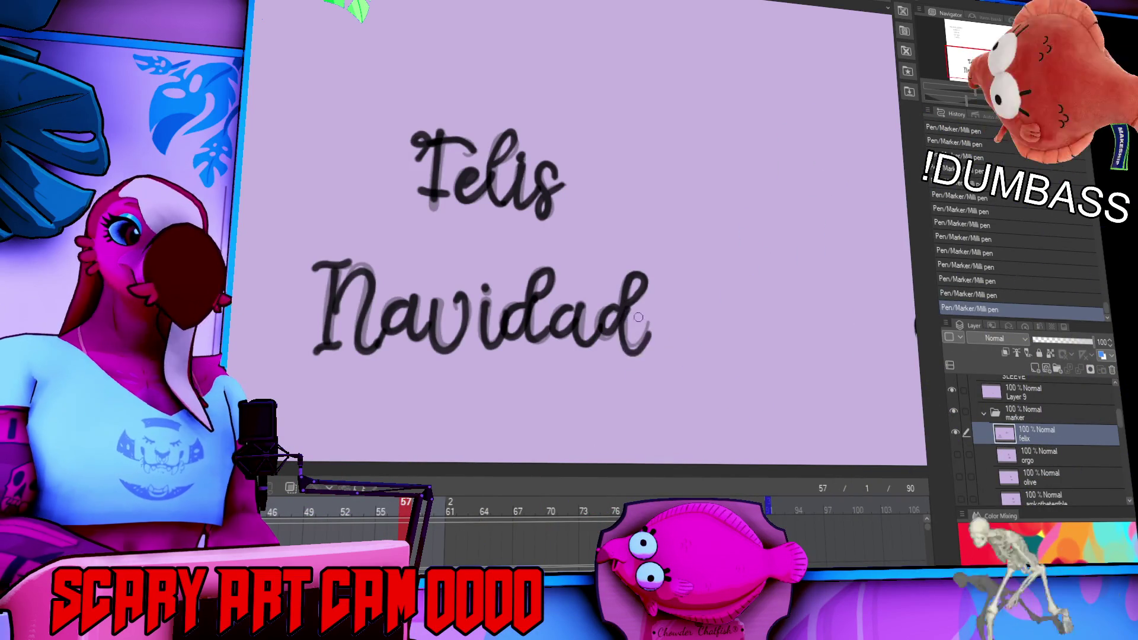
Lasso the inked word 'Felis' and move it down toward 'Navidad'.
{"action": "left_click_drag", "start_coordinate": [802, 240], "coordinate": [803, 221]}
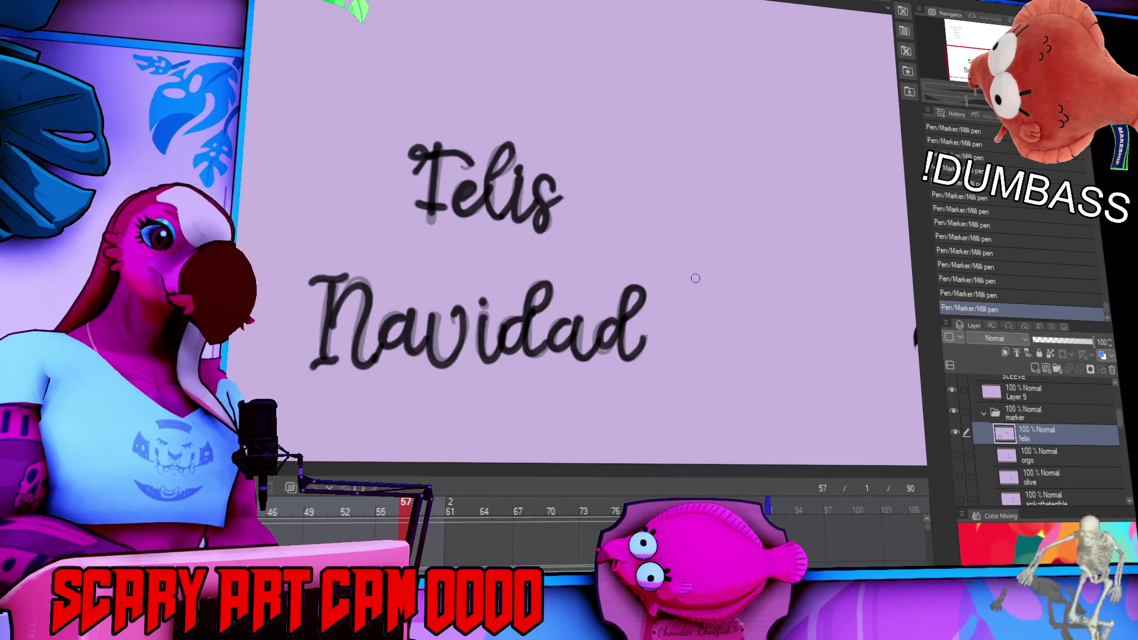
{"action": "left_click_drag", "start_coordinate": [583, 210], "coordinate": [578, 237]}
{"action": "left_click_drag", "start_coordinate": [486, 189], "coordinate": [441, 258]}
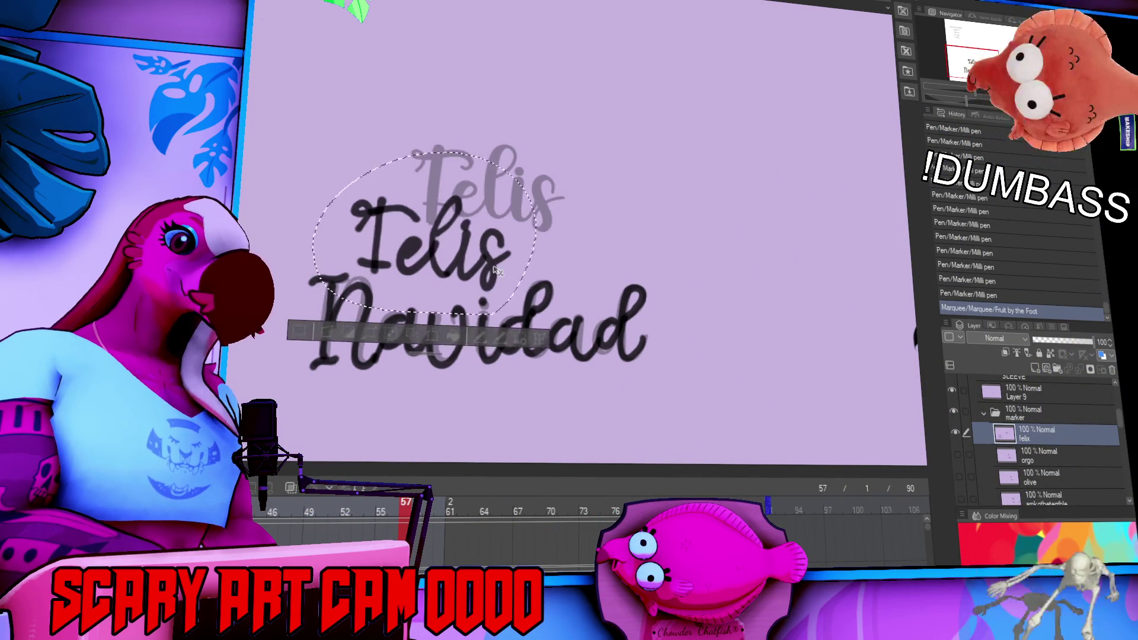
Select the 'Felis Navidad' lettering and scale it down onto the cup body below the sleeve band.
{"action": "key", "text": "ctrl+d"}
{"action": "left_click_drag", "start_coordinate": [332, 143], "coordinate": [724, 409]}
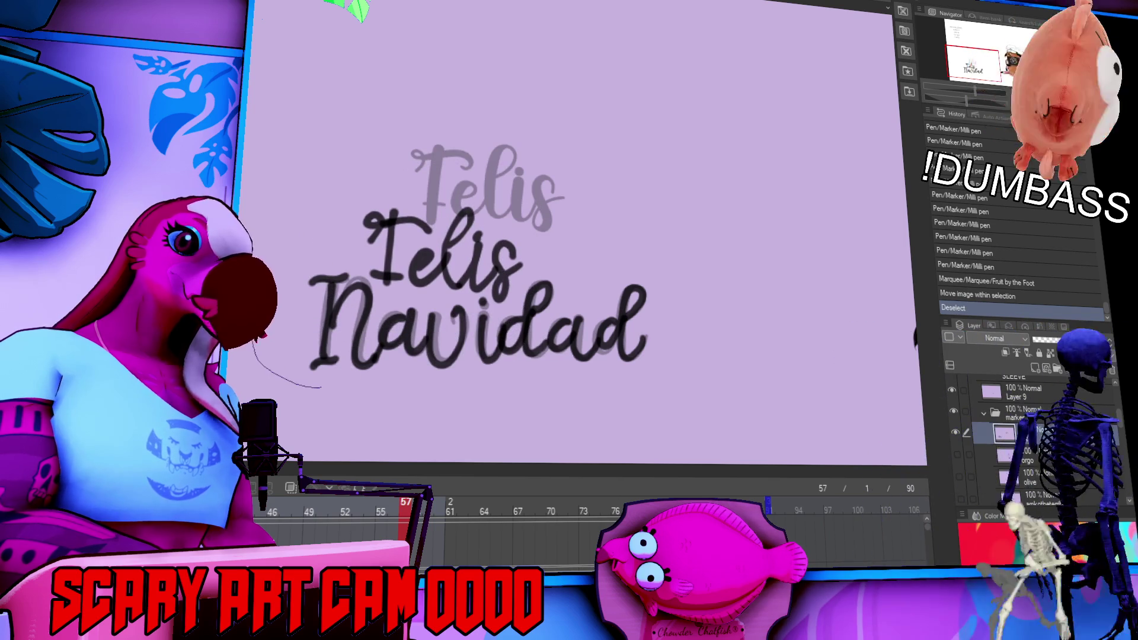
{"action": "mouse_move", "coordinate": [682, 307]}
{"action": "left_mouse_down"}
{"action": "mouse_move", "coordinate": [623, 295]}
{"action": "mouse_move", "coordinate": [492, 206]}
{"action": "mouse_move", "coordinate": [664, 289]}
{"action": "left_mouse_up"}
{"action": "key", "text": "ctrl+t"}
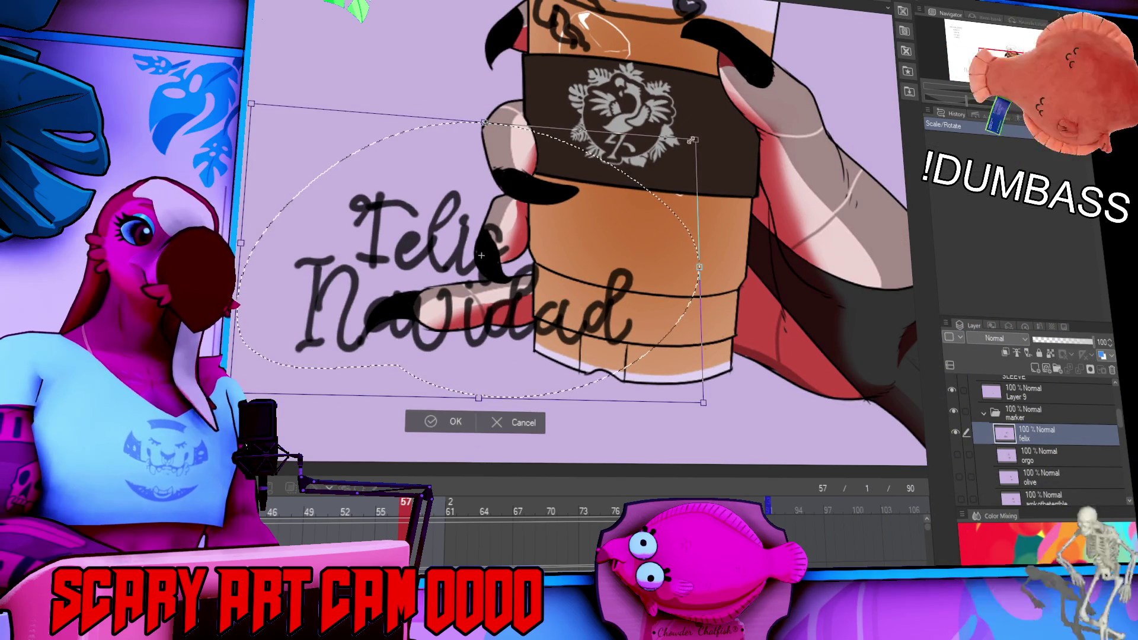
{"action": "left_click_drag", "start_coordinate": [567, 257], "coordinate": [516, 279]}
{"action": "left_click_drag", "start_coordinate": [403, 324], "coordinate": [593, 279]}
{"action": "key", "text": "Return"}
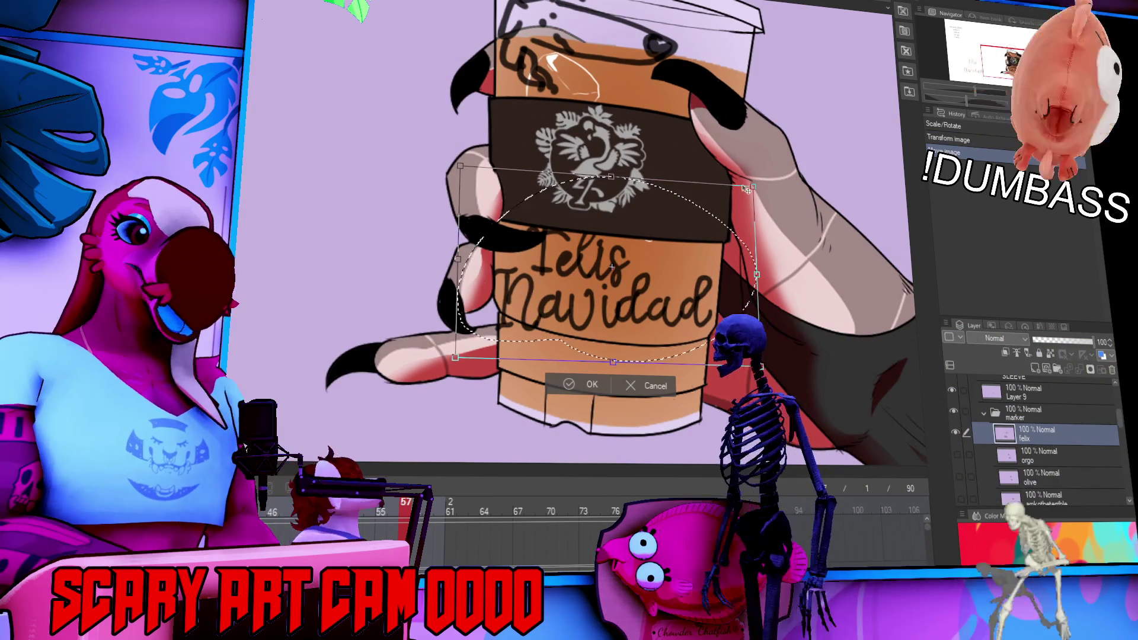
{"action": "left_click_drag", "start_coordinate": [753, 186], "coordinate": [733, 236]}
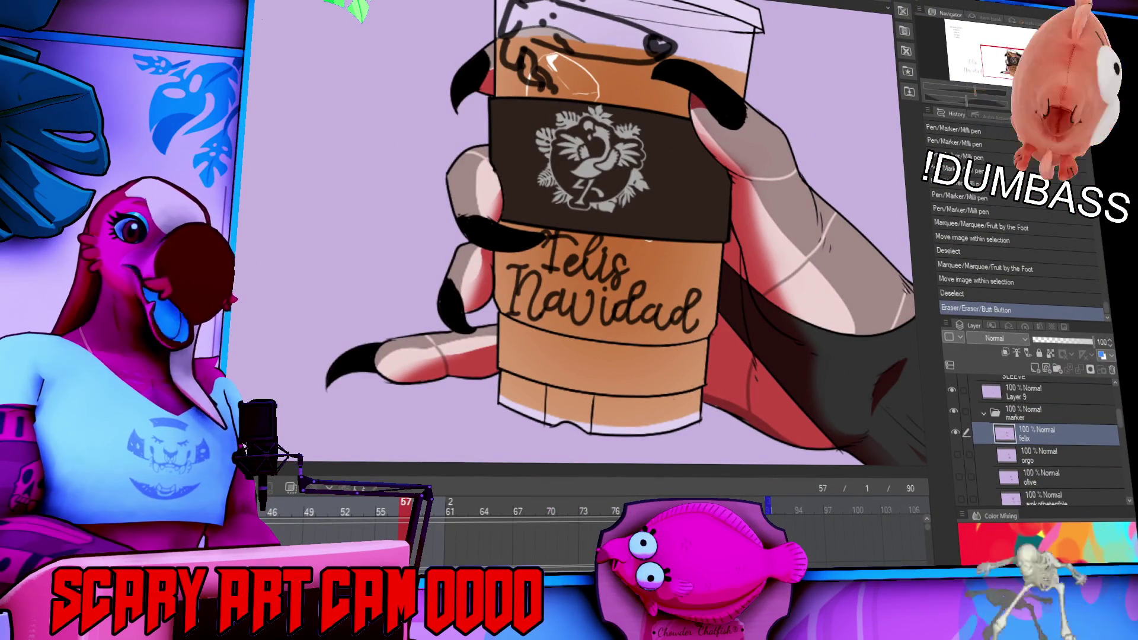
Zoom out and pan to recentre the cup and its lettering in view.
{"action": "scroll", "coordinate": [507, 232], "scroll_direction": "down", "scroll_amount": 2}
{"action": "left_click_drag", "start_coordinate": [642, 176], "coordinate": [692, 254]}
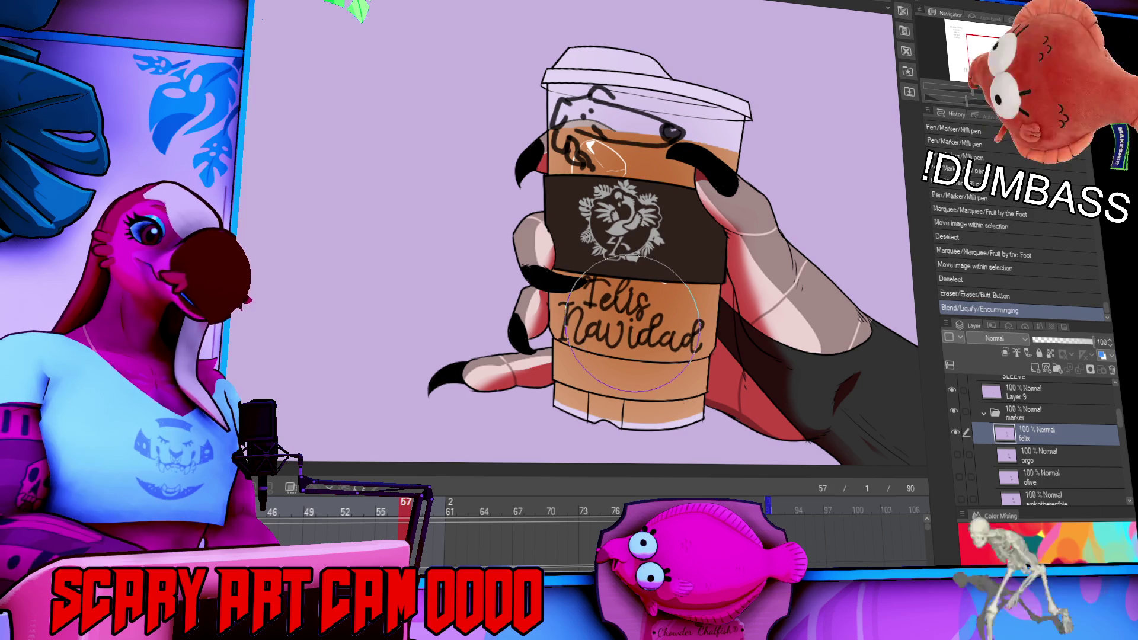
{"action": "left_click_drag", "start_coordinate": [636, 254], "coordinate": [663, 256]}
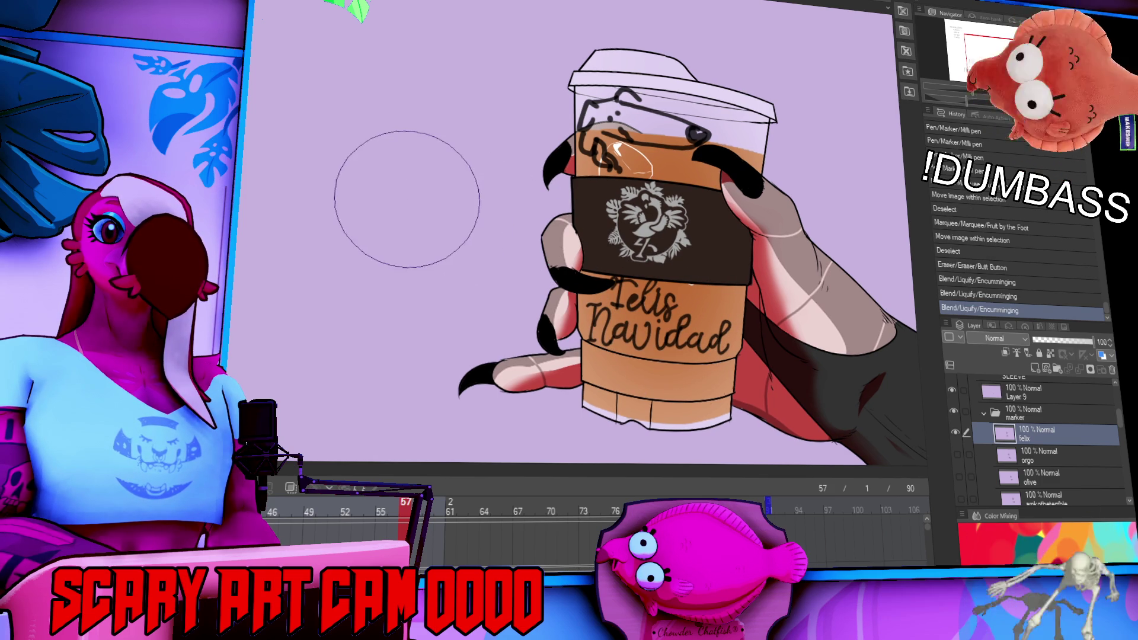
{"action": "left_click_drag", "start_coordinate": [401, 197], "coordinate": [431, 199]}
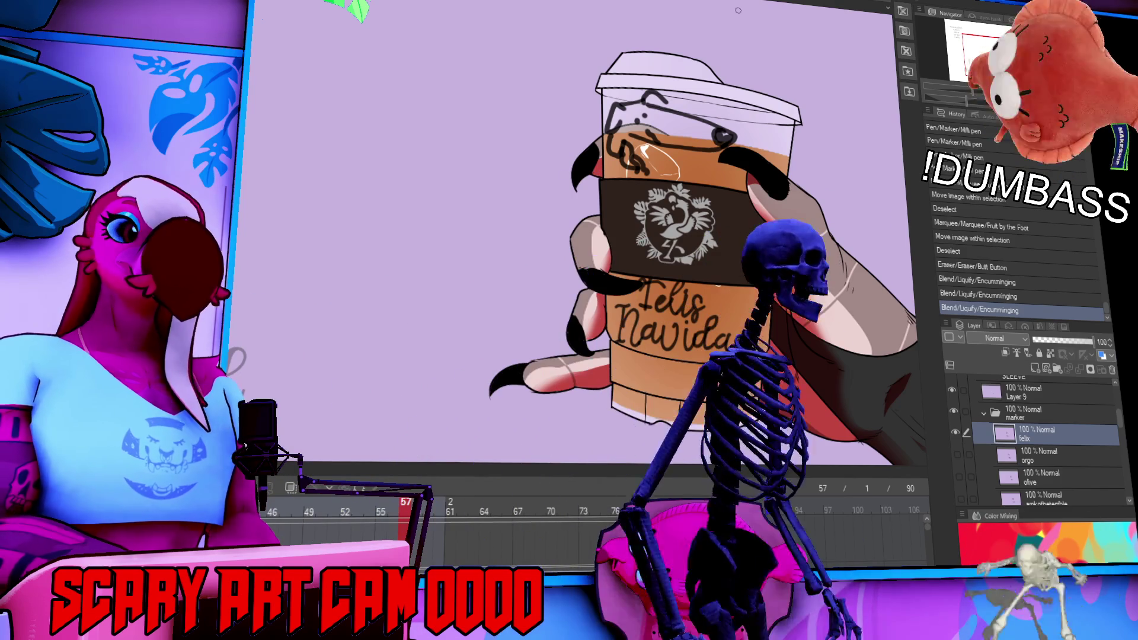
{"action": "left_click_drag", "start_coordinate": [330, 217], "coordinate": [491, 193]}
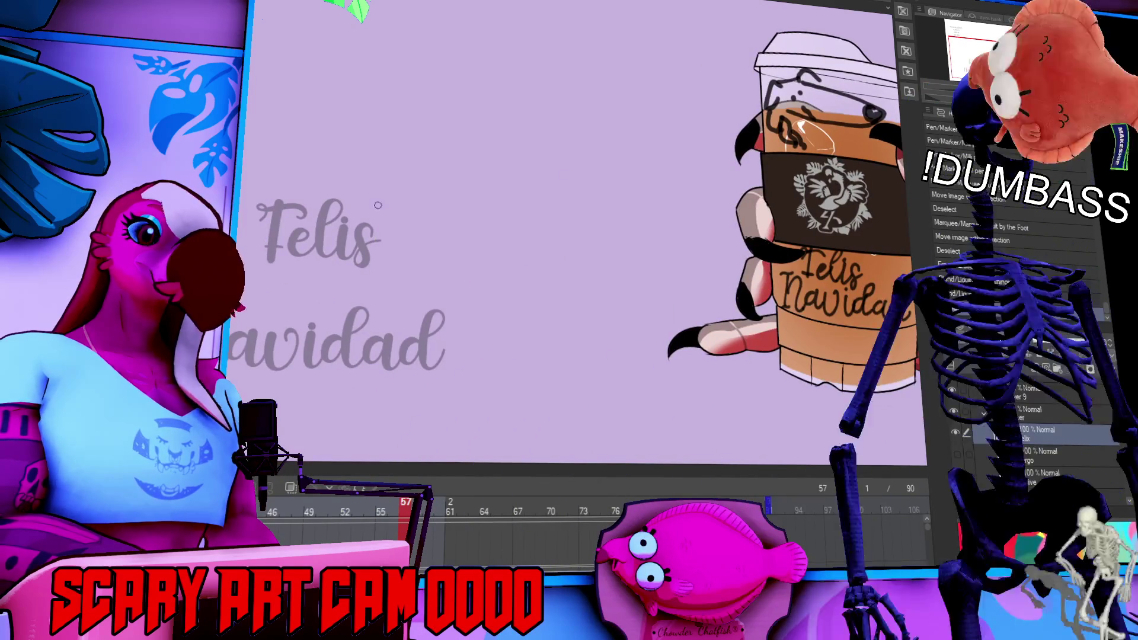
{"action": "scroll", "coordinate": [411, 236], "scroll_direction": "up", "scroll_amount": 2}
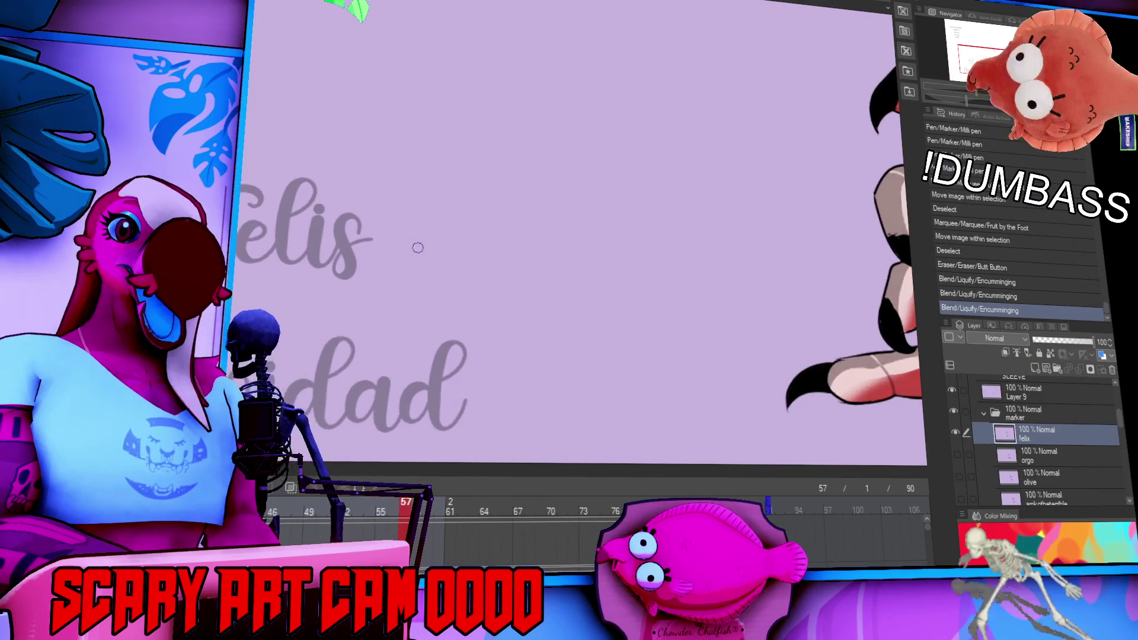
{"action": "left_click_drag", "start_coordinate": [408, 279], "coordinate": [422, 256]}
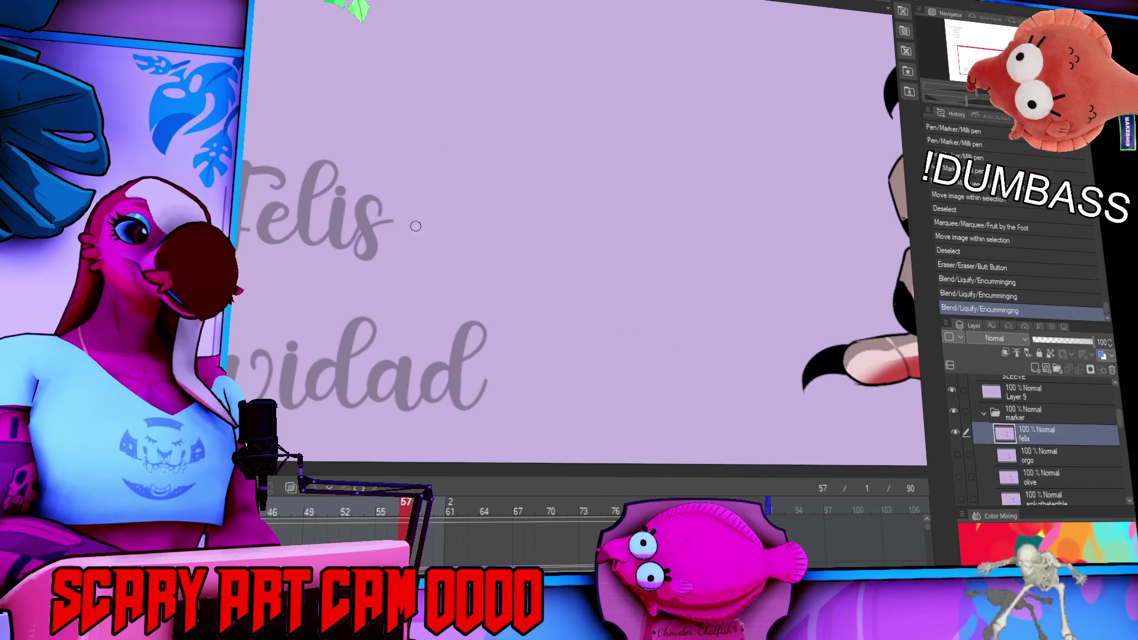
{"action": "scroll", "coordinate": [417, 223], "scroll_direction": "down", "scroll_amount": 10}
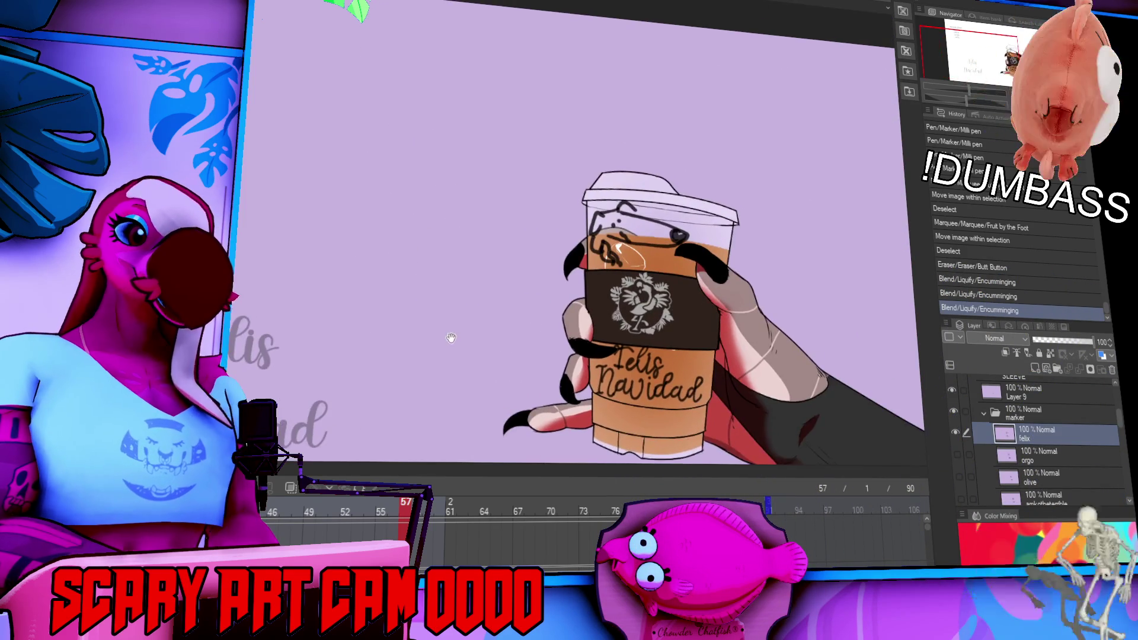
{"action": "left_click_drag", "start_coordinate": [486, 287], "coordinate": [461, 233]}
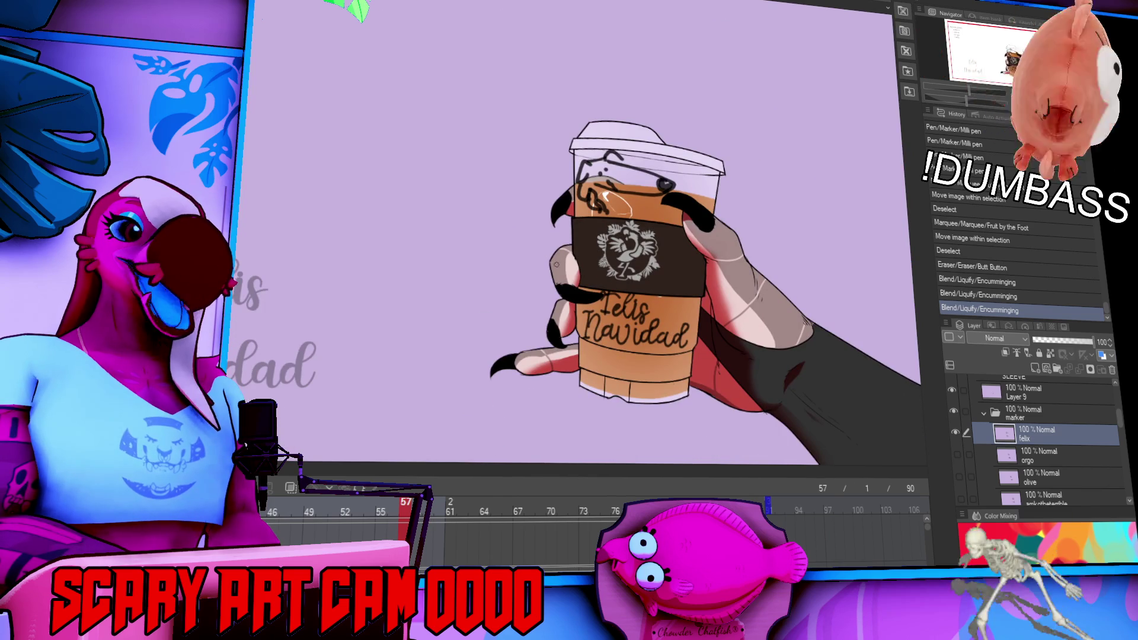
{"action": "left_click_drag", "start_coordinate": [538, 282], "coordinate": [573, 294]}
{"action": "scroll", "coordinate": [474, 293], "scroll_direction": "up", "scroll_amount": 4}
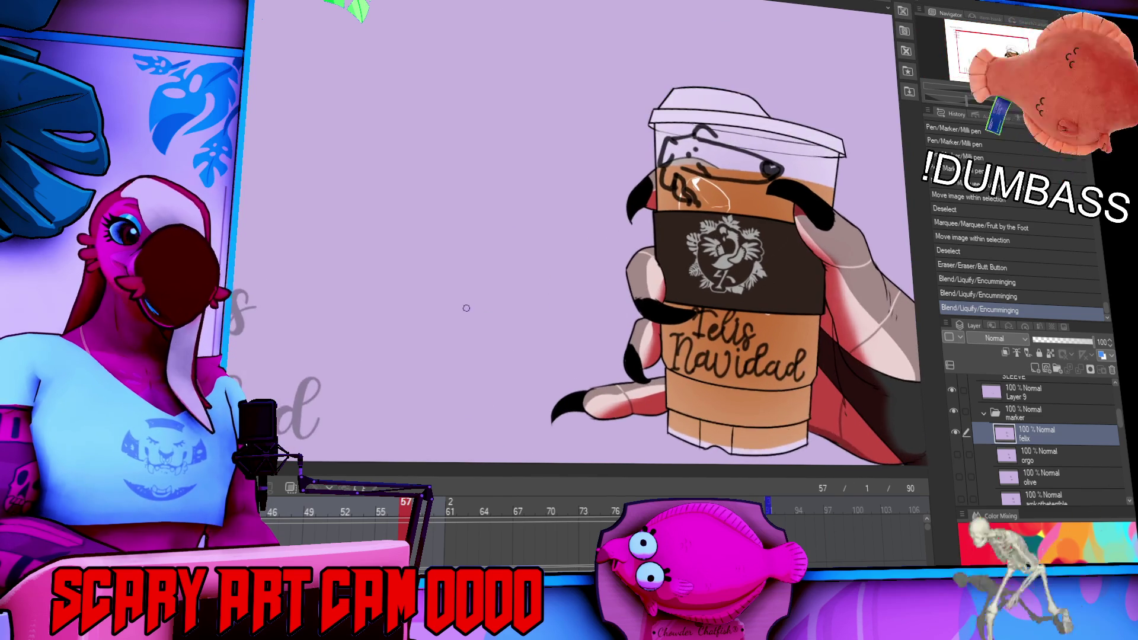
{"action": "left_click_drag", "start_coordinate": [466, 271], "coordinate": [317, 202]}
{"action": "mouse_move", "coordinate": [440, 272]}
{"action": "left_mouse_down"}
{"action": "mouse_move", "coordinate": [457, 376]}
{"action": "mouse_move", "coordinate": [454, 355]}
{"action": "left_mouse_up"}
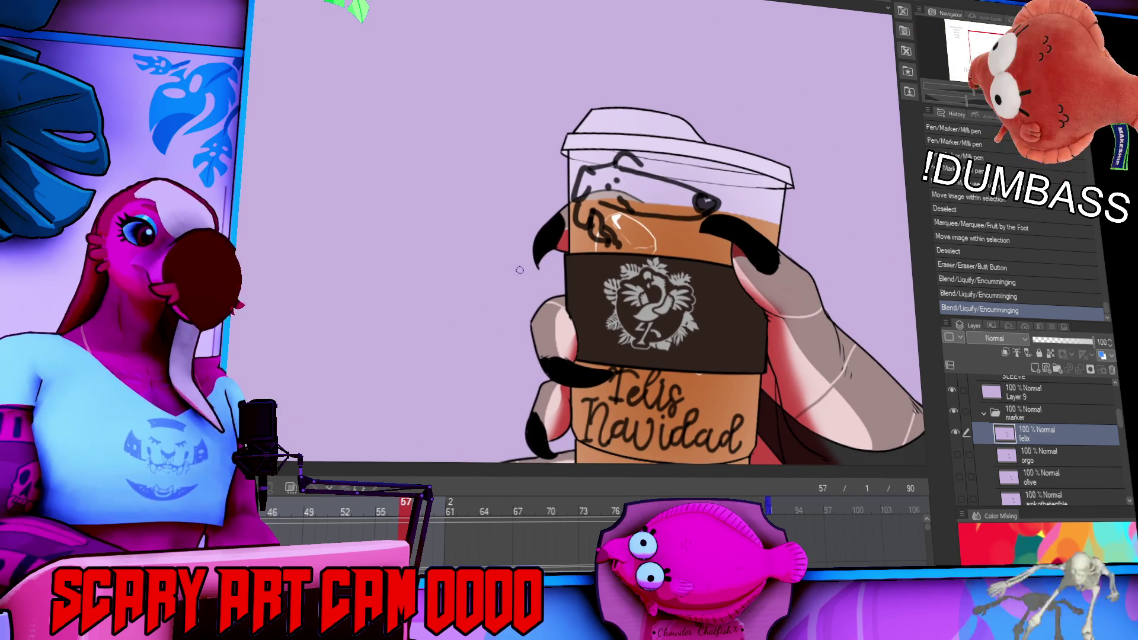
{"action": "scroll", "coordinate": [978, 416], "scroll_direction": "up", "scroll_amount": 5}
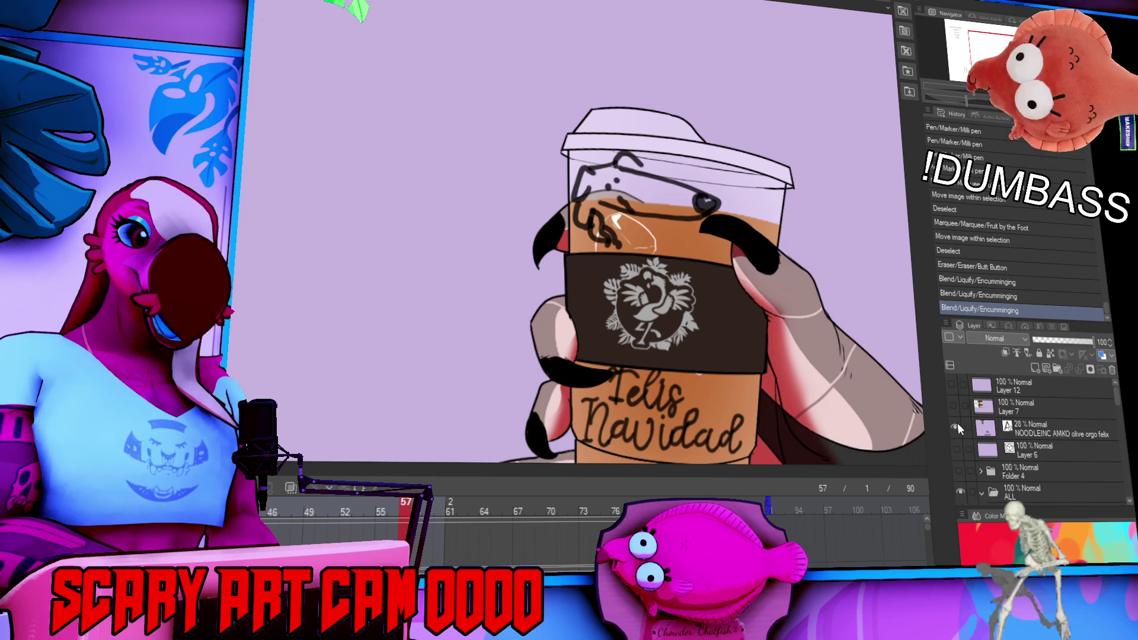
Scroll down the Layer palette and select Layer 9 in the ALL folder.
{"action": "scroll", "coordinate": [649, 328], "scroll_direction": "down", "scroll_amount": 4}
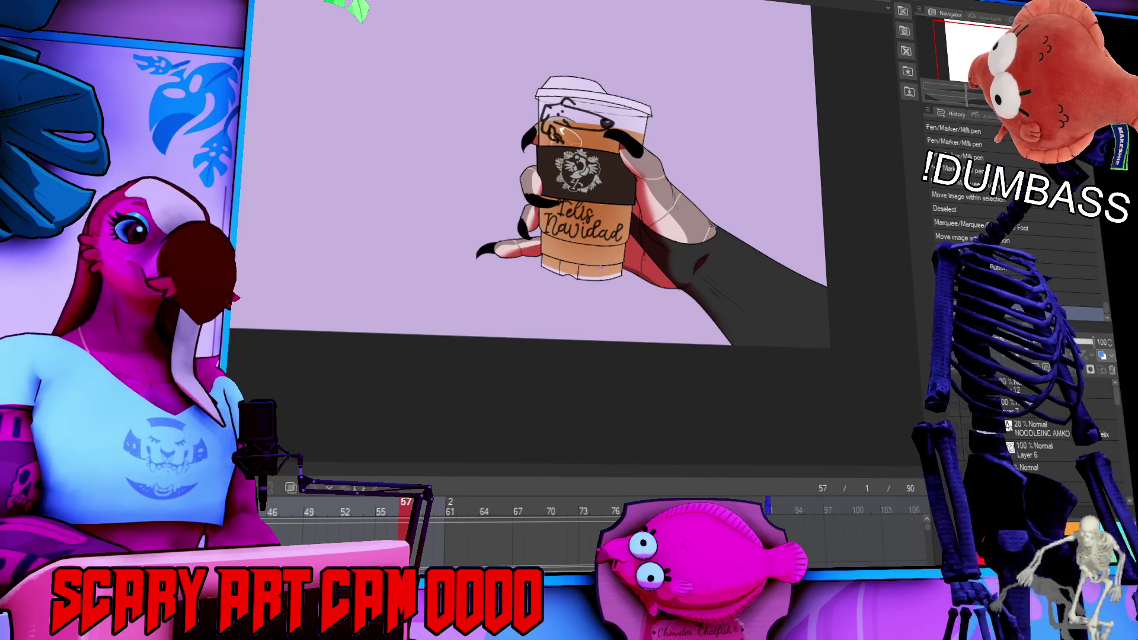
{"action": "scroll", "coordinate": [1031, 415], "scroll_direction": "down", "scroll_amount": 1}
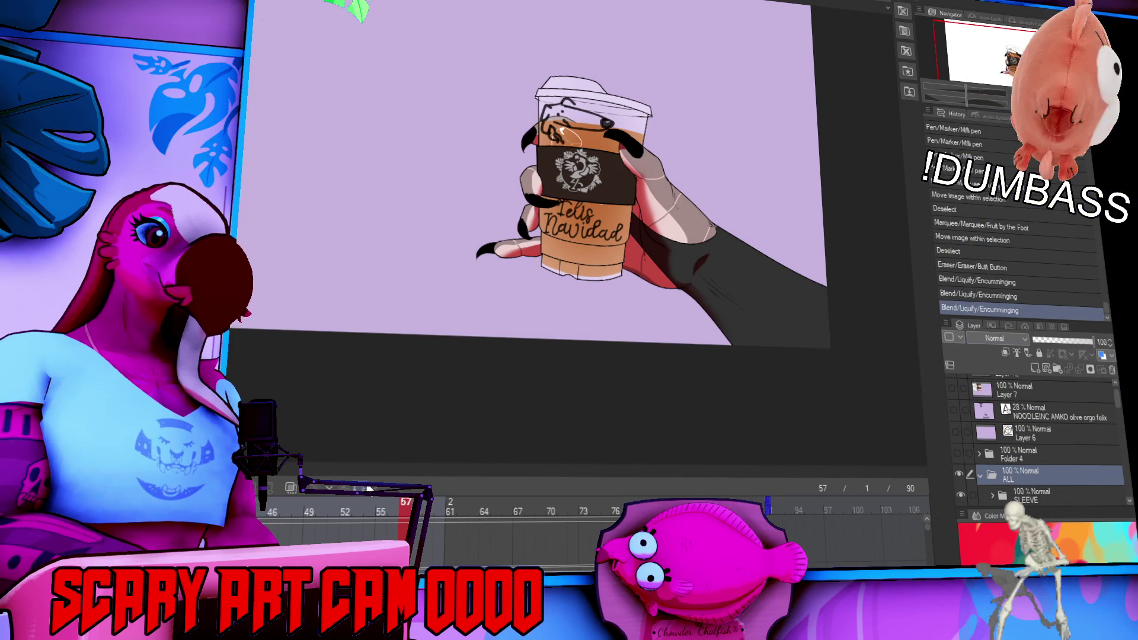
{"action": "scroll", "coordinate": [1001, 421], "scroll_direction": "down", "scroll_amount": 4}
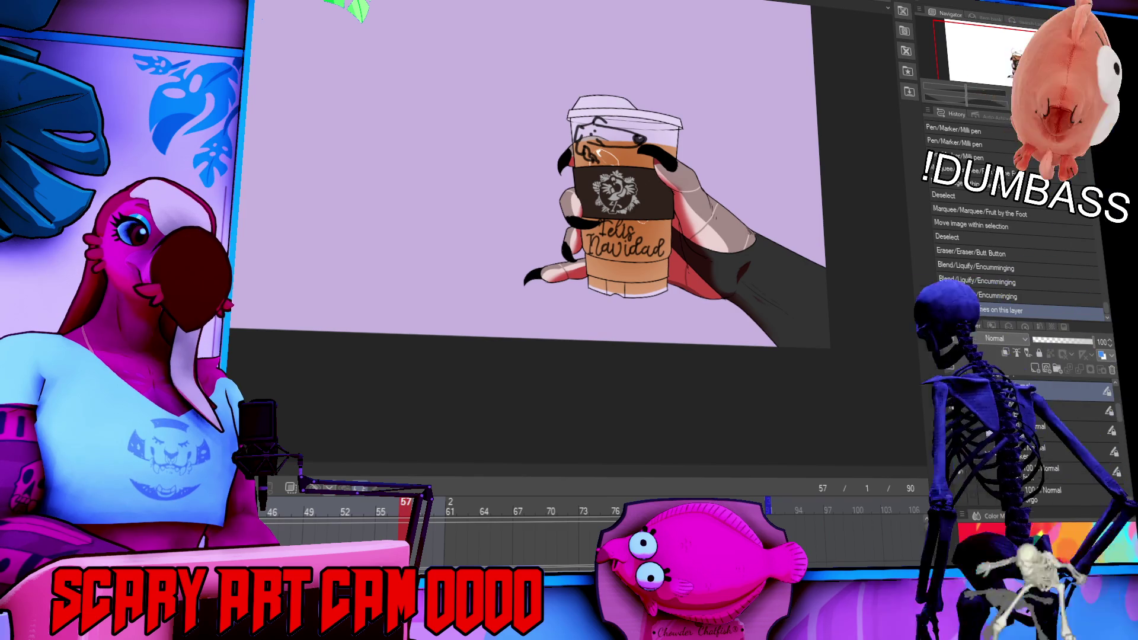
{"action": "left_click", "coordinate": [1010, 428]}
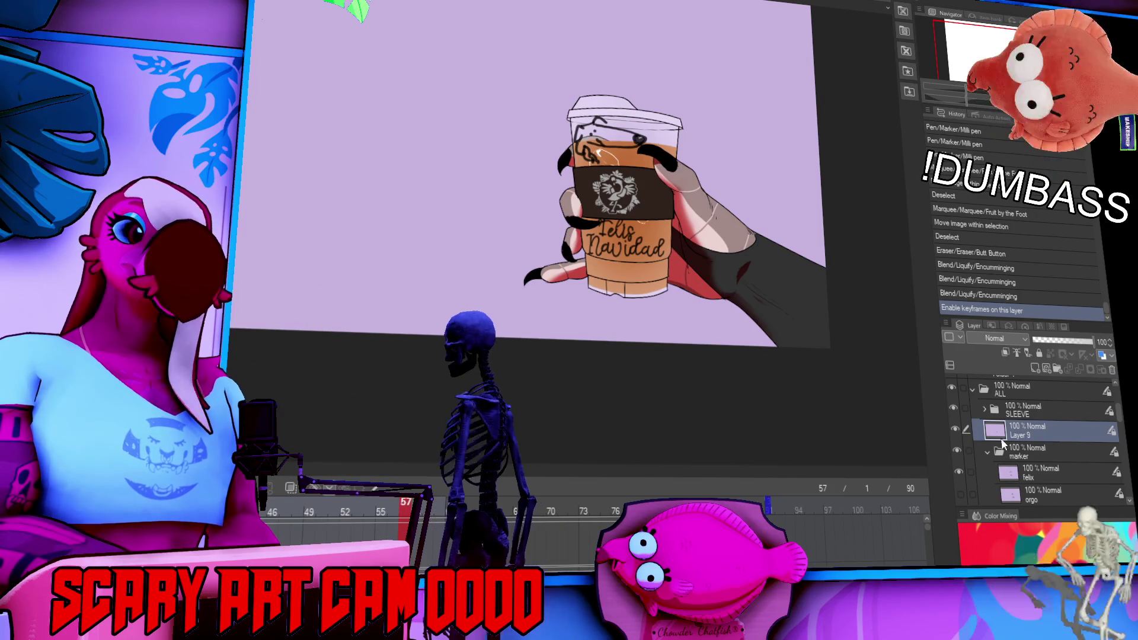
Hide the felix 'Felis Navidad' layer and show the orgo 'Organ Stephanie' layer.
{"action": "scroll", "coordinate": [996, 435], "scroll_direction": "down", "scroll_amount": 3}
{"action": "left_click", "coordinate": [954, 403]}
{"action": "left_click", "coordinate": [955, 424]}
{"action": "scroll", "coordinate": [676, 223], "scroll_direction": "up", "scroll_amount": 2}
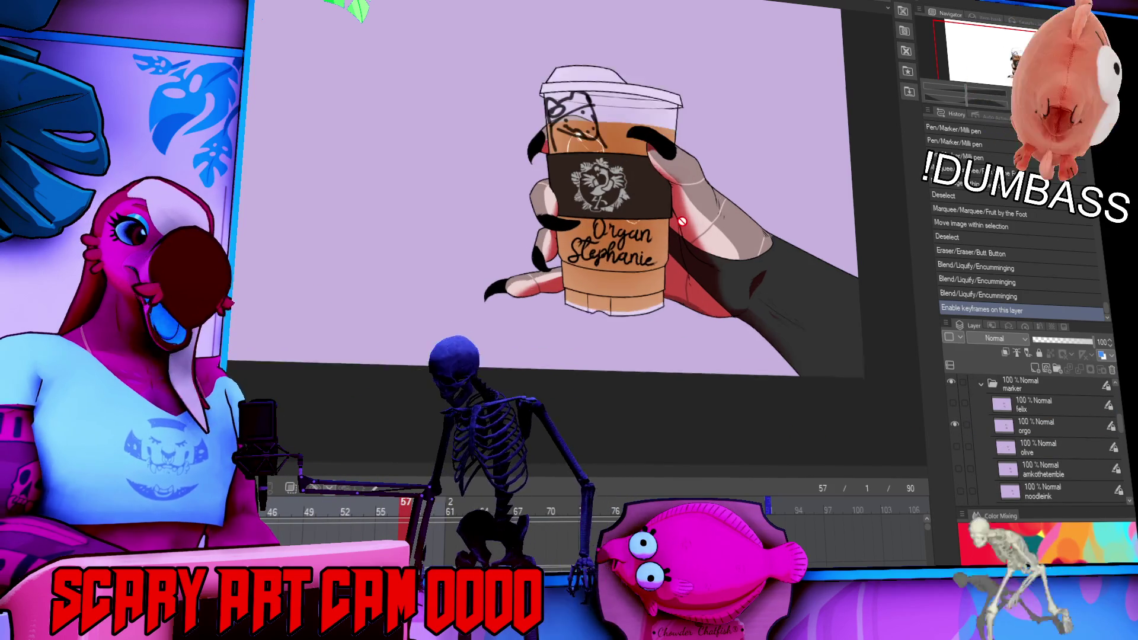
{"action": "scroll", "coordinate": [676, 223], "scroll_direction": "down", "scroll_amount": 1}
{"action": "left_click_drag", "start_coordinate": [677, 223], "coordinate": [689, 277]}
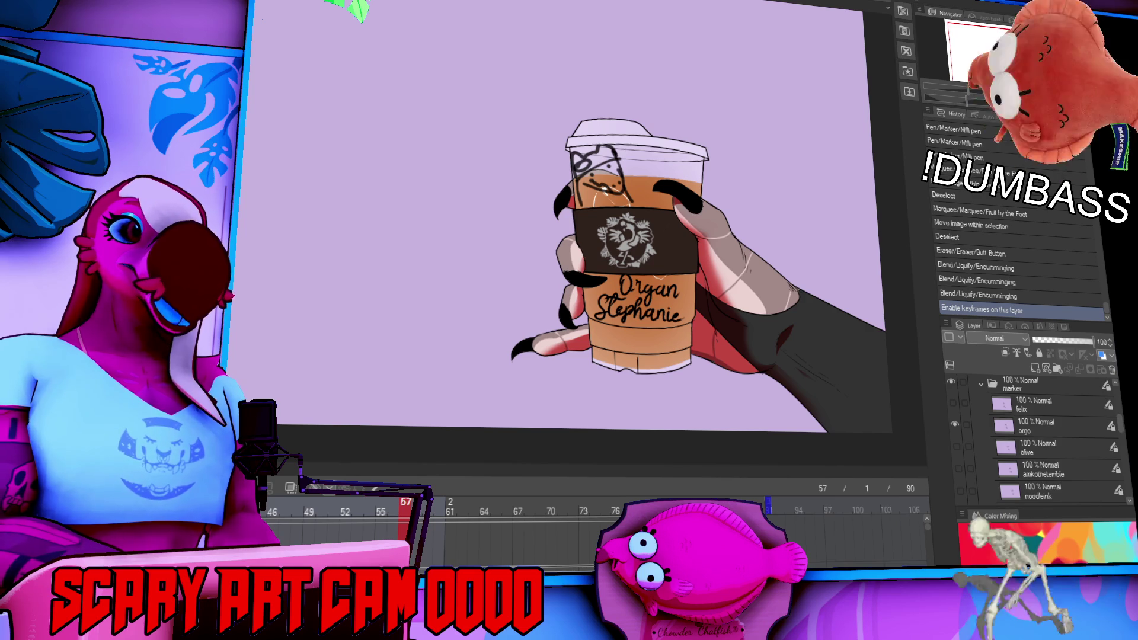
Swap ICEDCOFFEE off and HOTCOFFEE on, then switch back to the iced coffee cup.
{"action": "scroll", "coordinate": [980, 439], "scroll_direction": "down", "scroll_amount": 5}
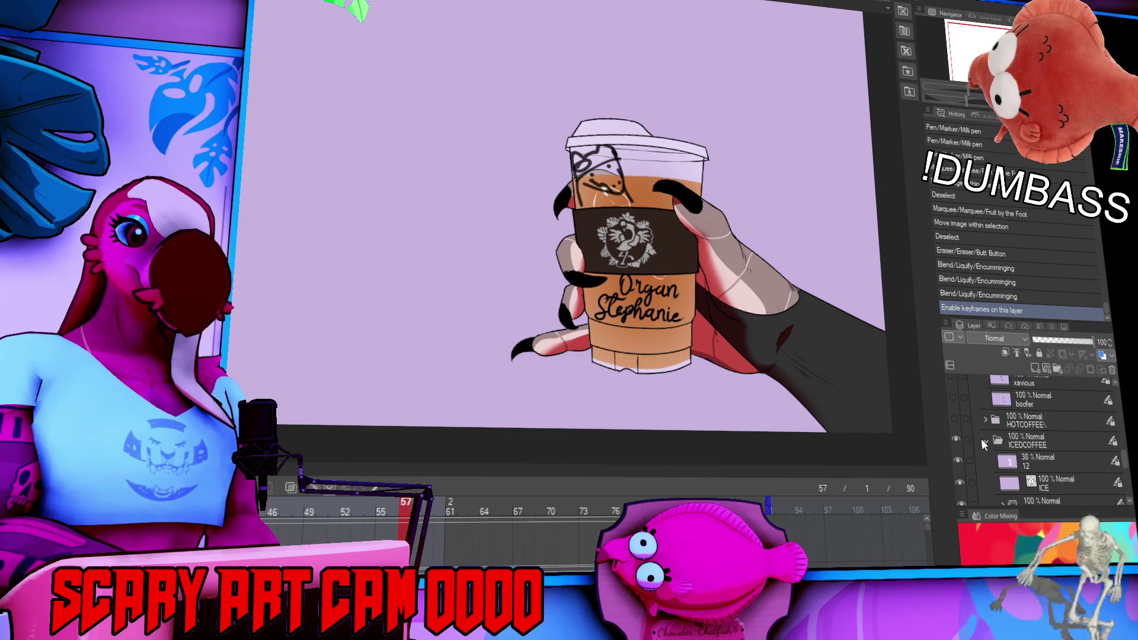
{"action": "left_click", "coordinate": [958, 439]}
{"action": "left_click", "coordinate": [955, 419]}
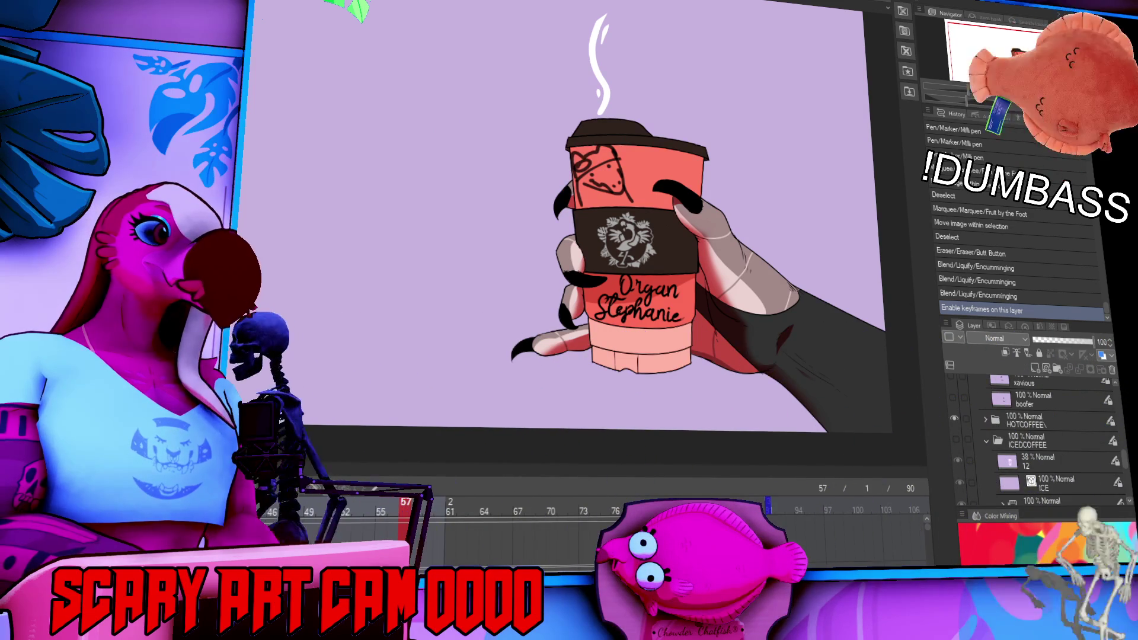
{"action": "left_click", "coordinate": [955, 426]}
{"action": "left_click", "coordinate": [957, 438]}
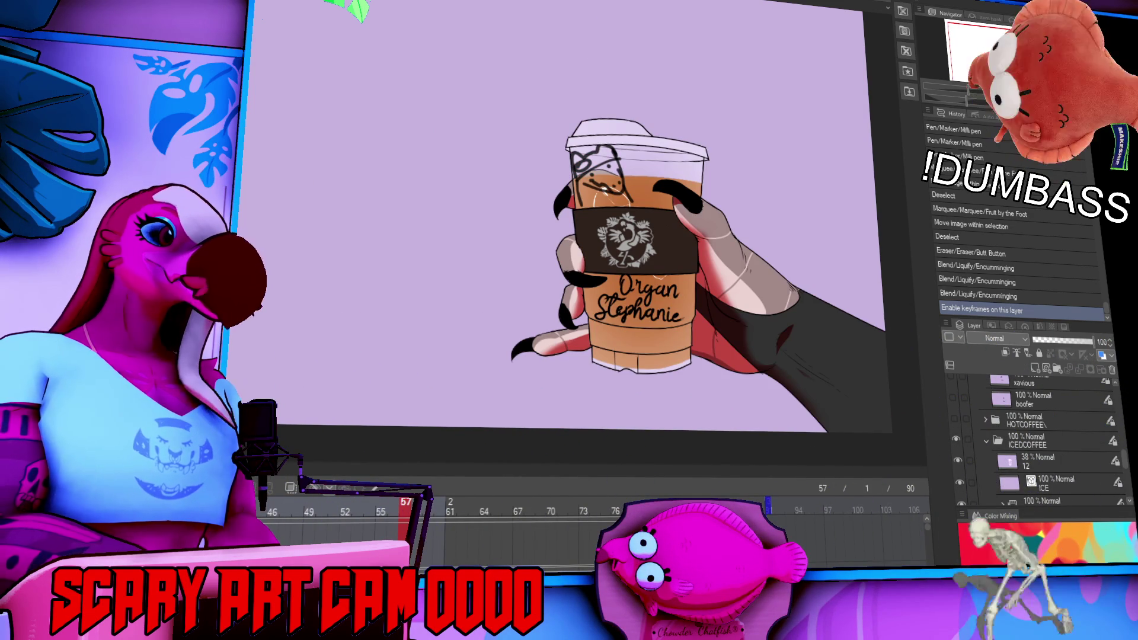